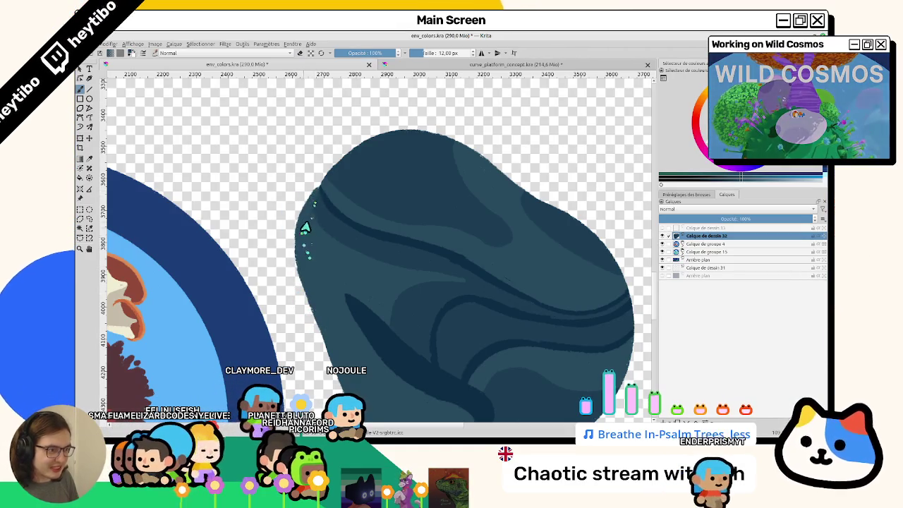
# Rotate and pan around the rock, zooming closely in on its swirl shading
pyautogui.moveTo(321, 192)
pyautogui.mouseDown()
pyautogui.moveTo(343, 308)
pyautogui.moveTo(446, 301)
pyautogui.mouseUp()
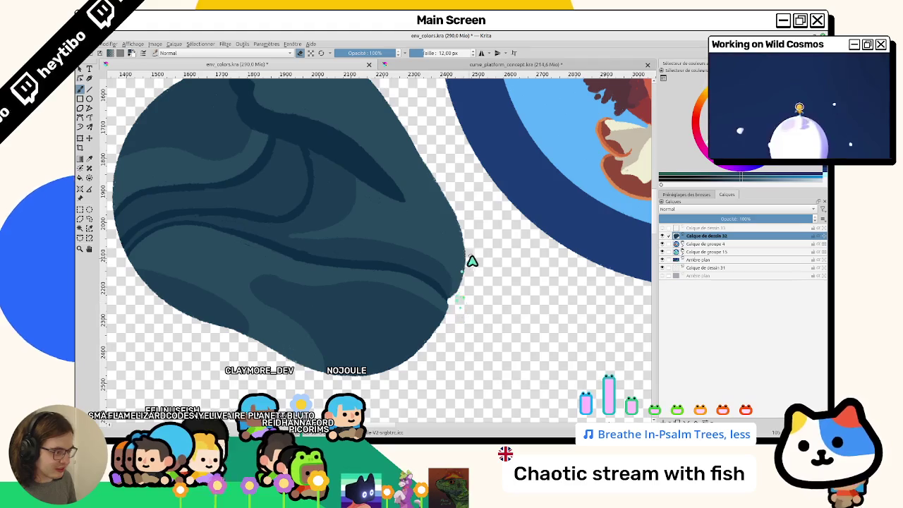
pyautogui.moveTo(472, 261)
pyautogui.mouseDown()
pyautogui.moveTo(449, 317)
pyautogui.moveTo(461, 228)
pyautogui.moveTo(473, 228)
pyautogui.moveTo(473, 240)
pyautogui.mouseUp()
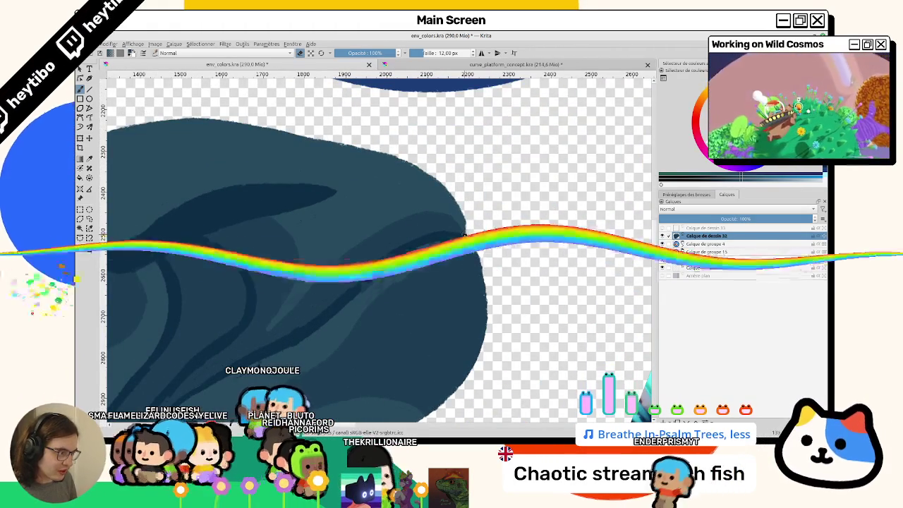
pyautogui.moveTo(464, 235); pyautogui.dragTo(437, 268)
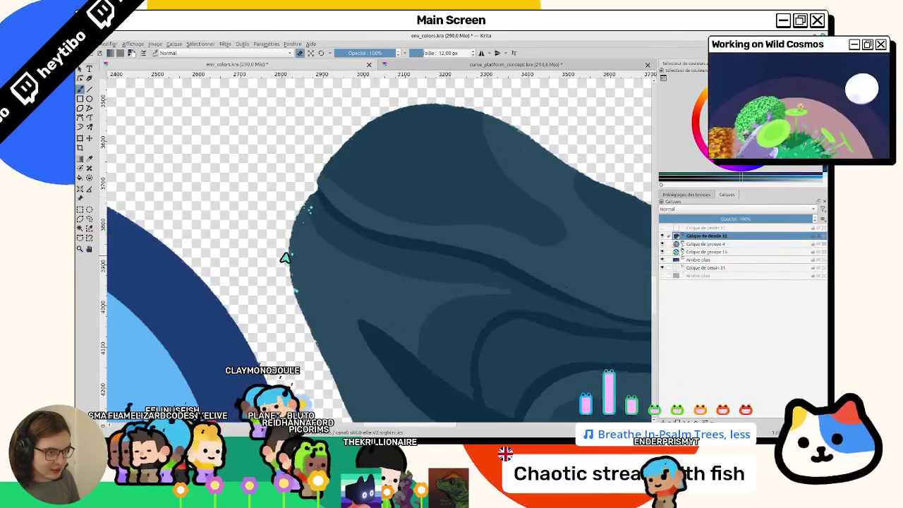
pyautogui.moveTo(297, 309)
pyautogui.mouseDown()
pyautogui.moveTo(478, 229)
pyautogui.moveTo(443, 198)
pyautogui.moveTo(445, 242)
pyautogui.moveTo(433, 223)
pyautogui.mouseUp()
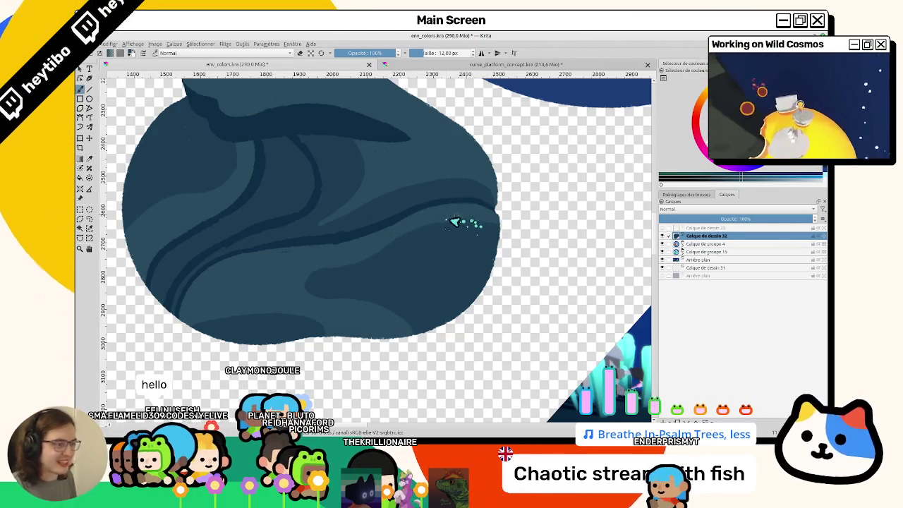
pyautogui.moveTo(355, 223)
pyautogui.mouseDown()
pyautogui.moveTo(397, 228)
pyautogui.moveTo(343, 226)
pyautogui.moveTo(387, 236)
pyautogui.moveTo(364, 290)
pyautogui.moveTo(400, 261)
pyautogui.mouseUp()
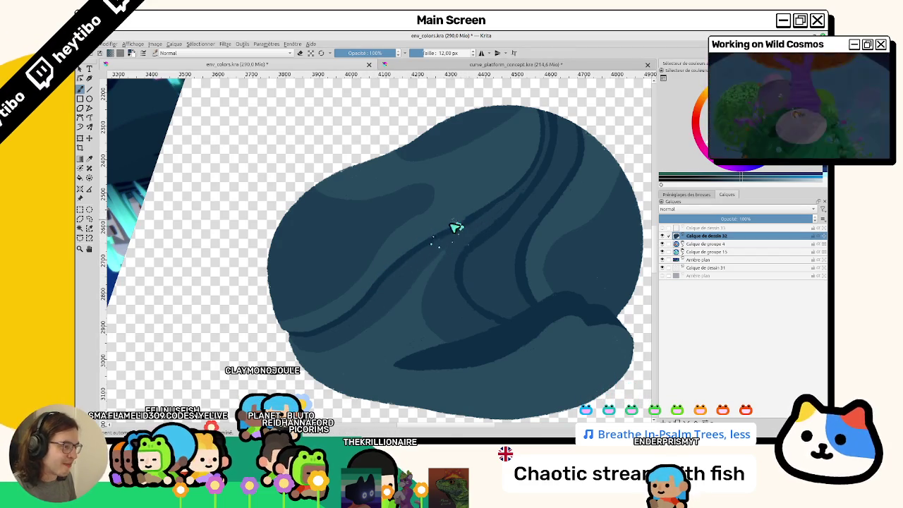
pyautogui.moveTo(470, 211); pyautogui.dragTo(395, 256)
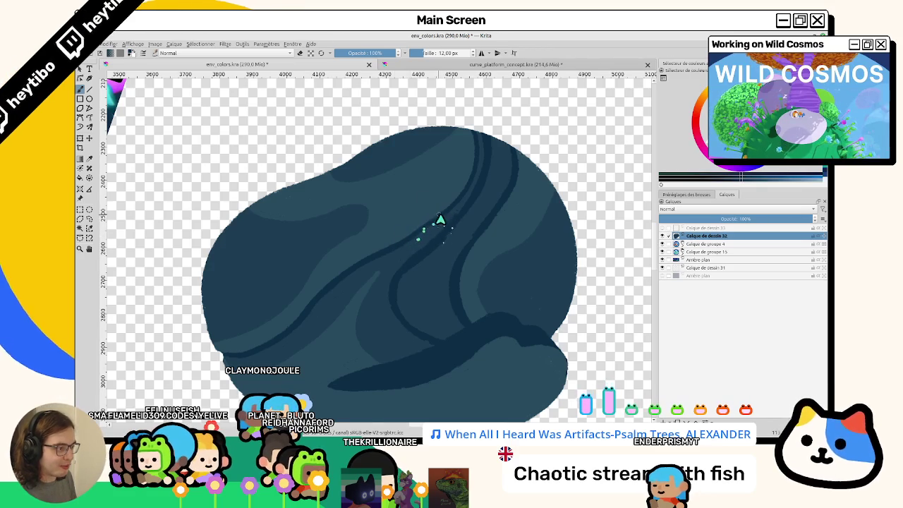
pyautogui.moveTo(420, 233); pyautogui.dragTo(356, 234)
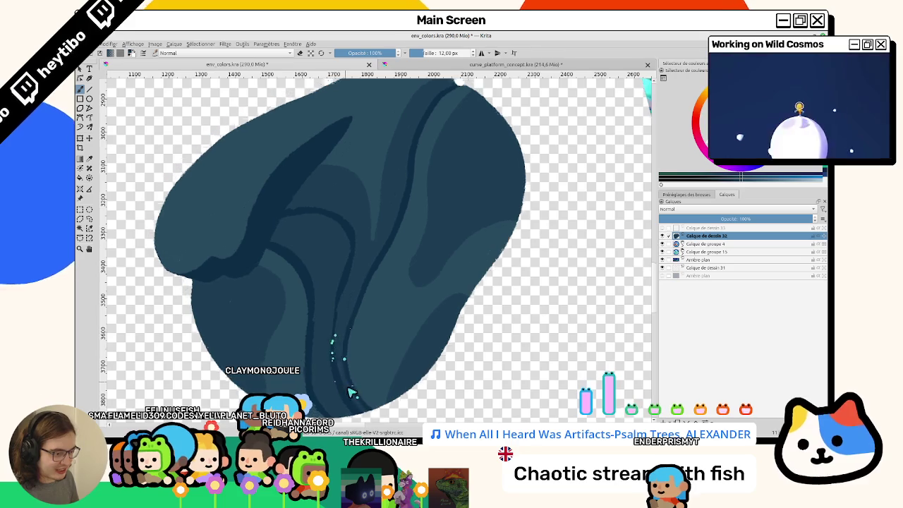
pyautogui.moveTo(335, 355); pyautogui.dragTo(341, 367)
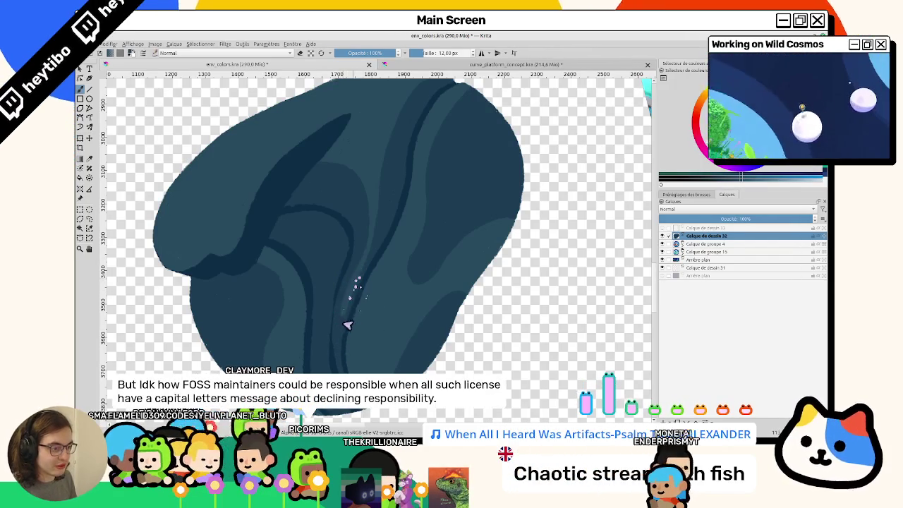
pyautogui.moveTo(367, 259); pyautogui.dragTo(395, 245)
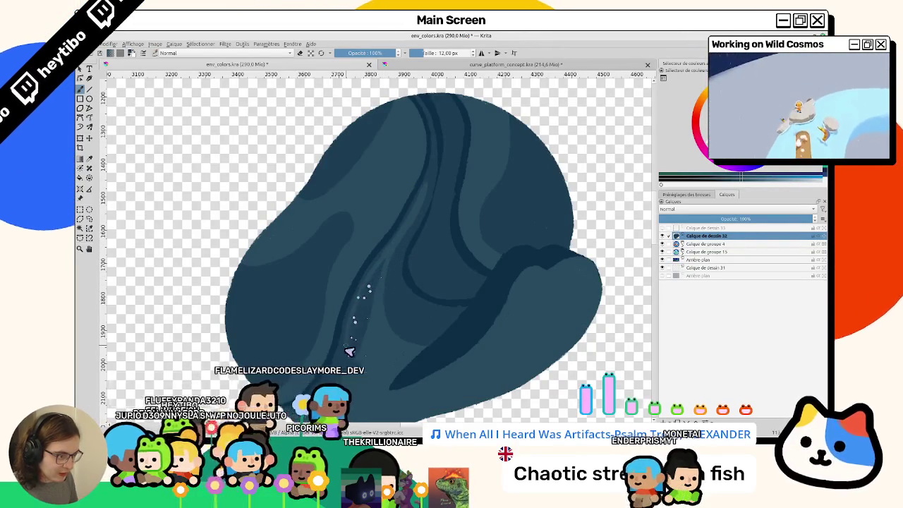
pyautogui.moveTo(346, 328)
pyautogui.mouseDown()
pyautogui.moveTo(451, 204)
pyautogui.moveTo(456, 186)
pyautogui.moveTo(306, 282)
pyautogui.mouseUp()
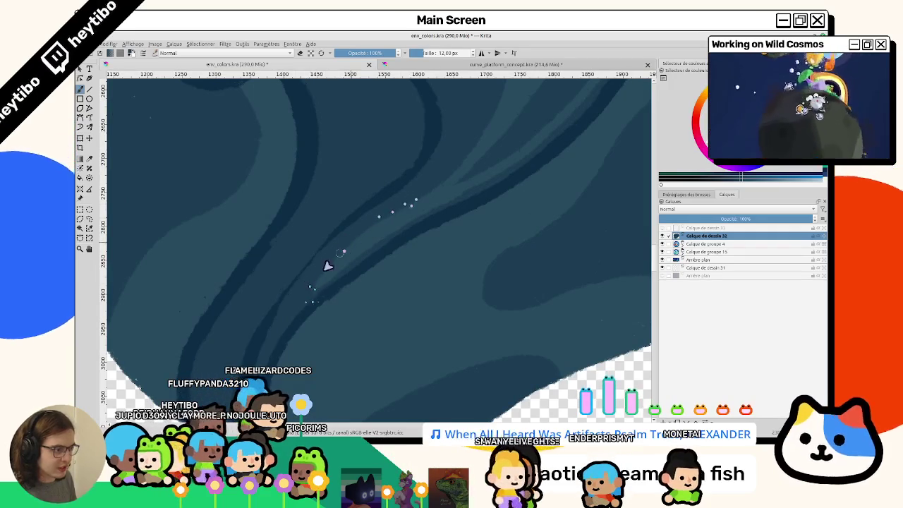
pyautogui.moveTo(383, 211); pyautogui.dragTo(330, 270)
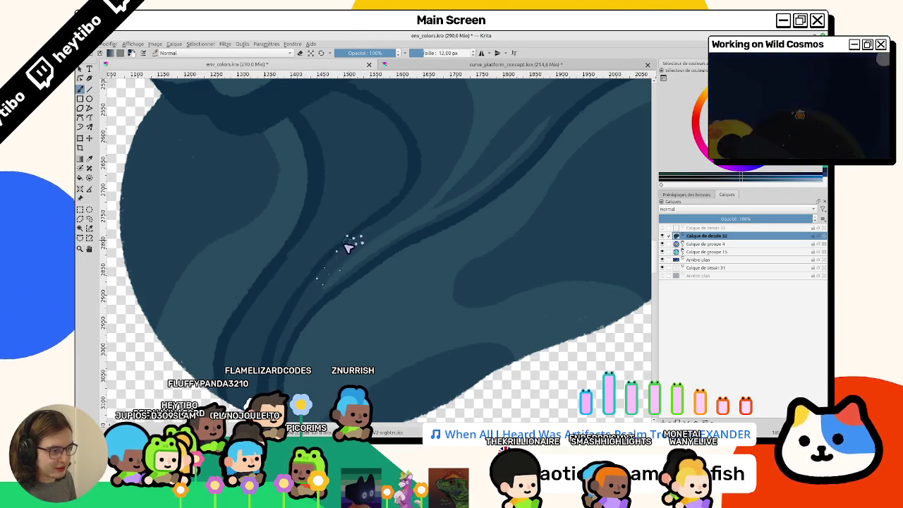
# Zoom out to the whole artwork and back, shifting to other parts of the rock
pyautogui.scroll(-2, 381, 223)
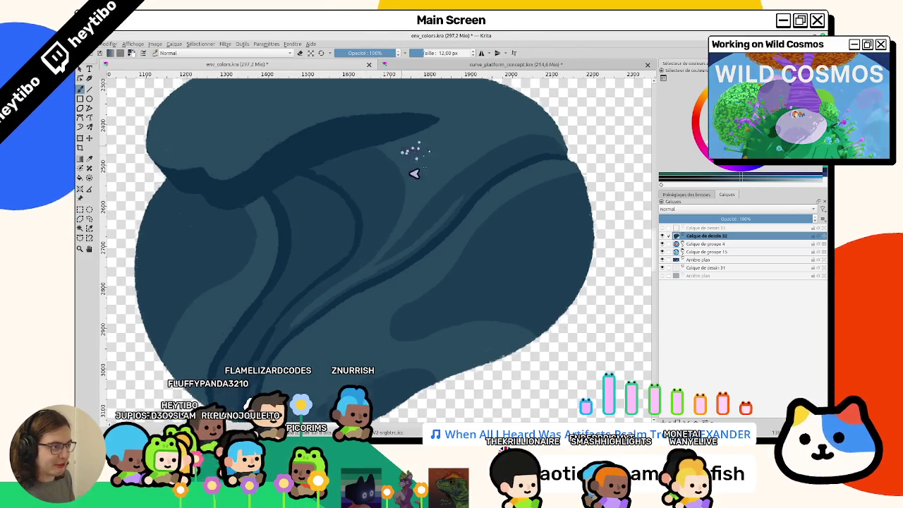
pyautogui.moveTo(424, 142); pyautogui.dragTo(316, 209)
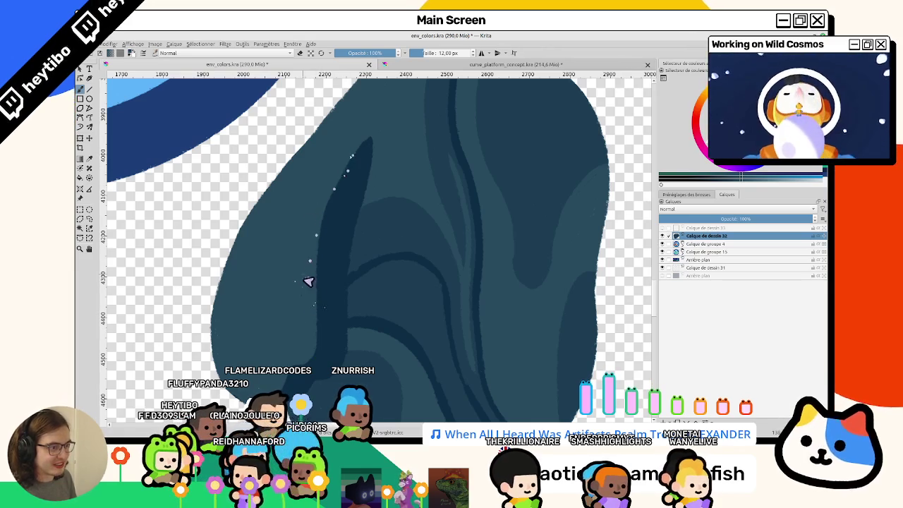
pyautogui.moveTo(337, 175)
pyautogui.mouseDown()
pyautogui.moveTo(395, 216)
pyautogui.moveTo(393, 231)
pyautogui.mouseUp()
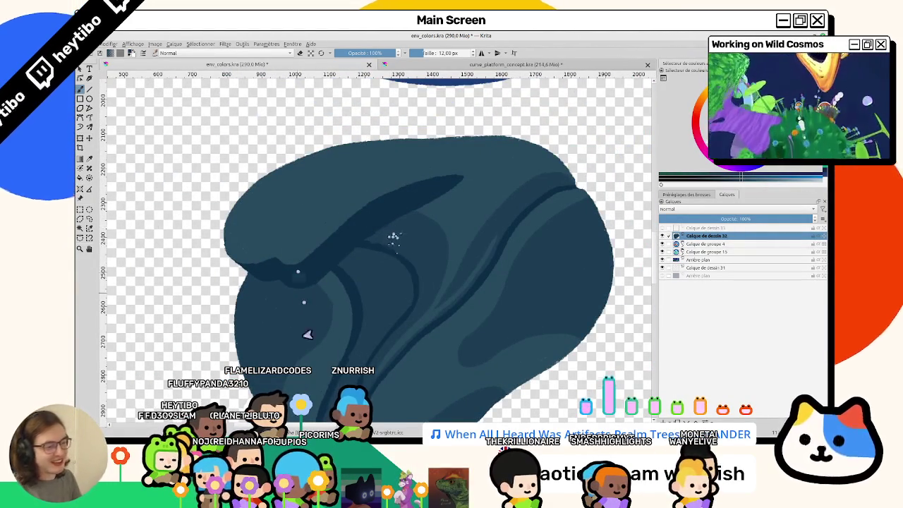
pyautogui.scroll(-3, 308, 334)
pyautogui.moveTo(425, 379)
pyautogui.mouseDown()
pyautogui.moveTo(325, 290)
pyautogui.moveTo(400, 218)
pyautogui.mouseUp()
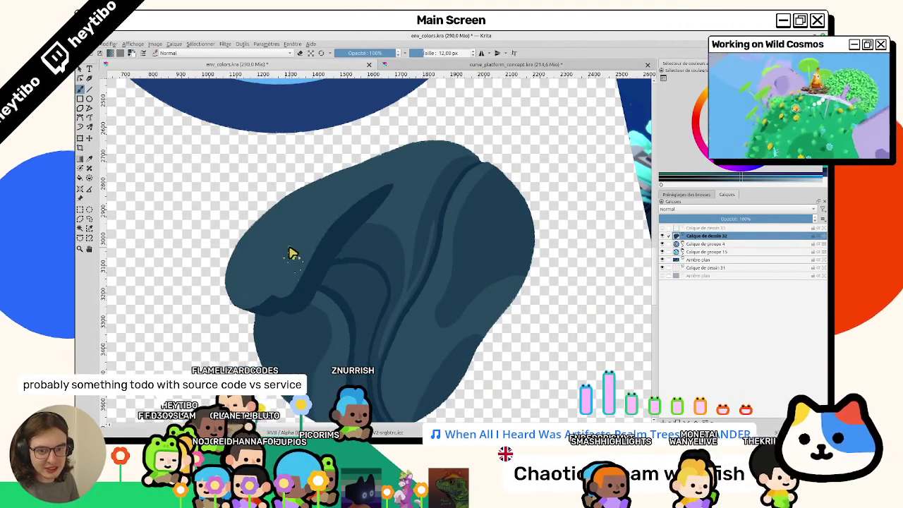
pyautogui.moveTo(293, 254); pyautogui.dragTo(285, 258)
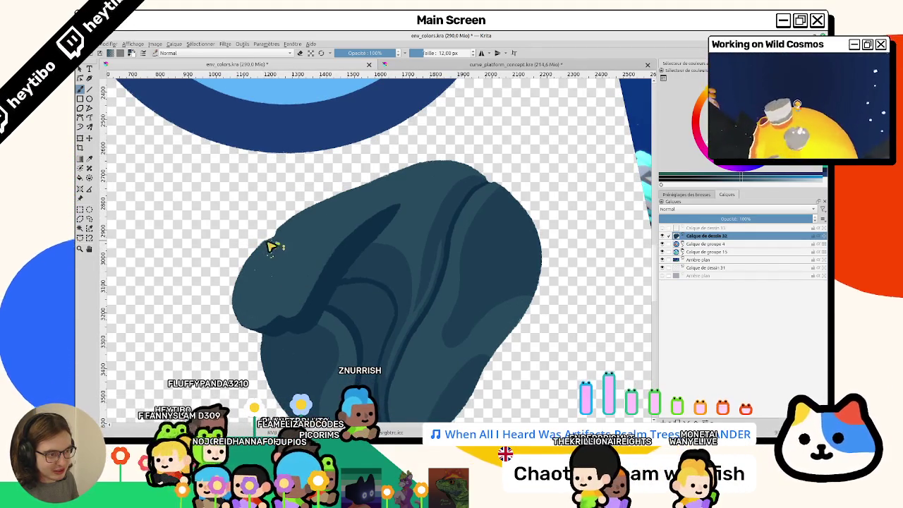
pyautogui.scroll(-3, 414, 282)
pyautogui.scroll(3, 369, 228)
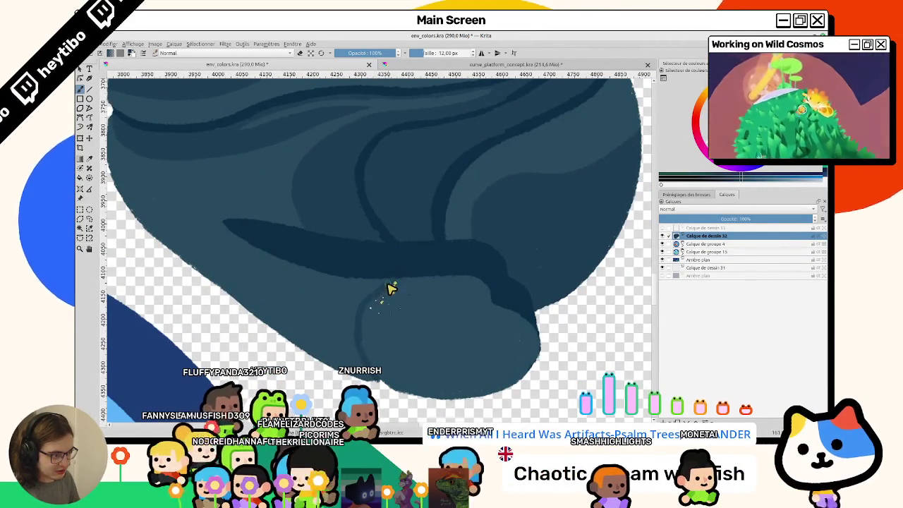
pyautogui.scroll(-3, 420, 293)
pyautogui.scroll(3, 292, 276)
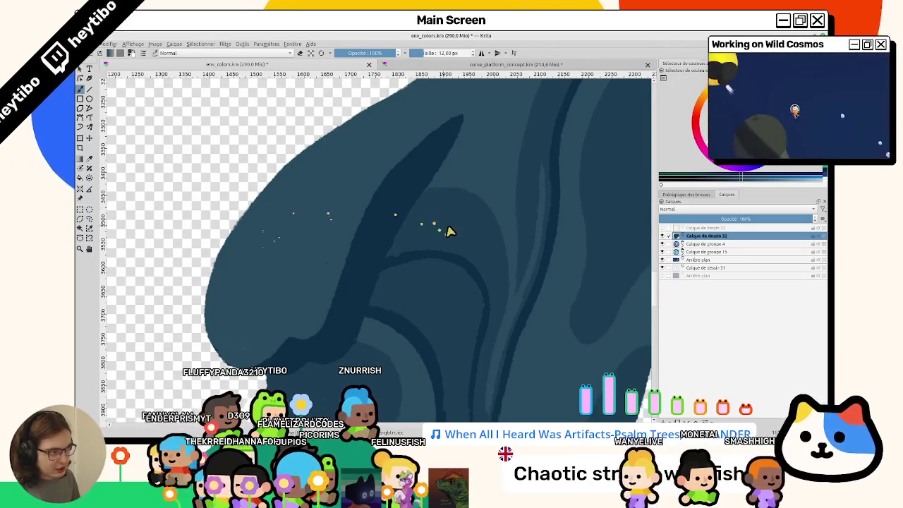
pyautogui.scroll(-2, 353, 233)
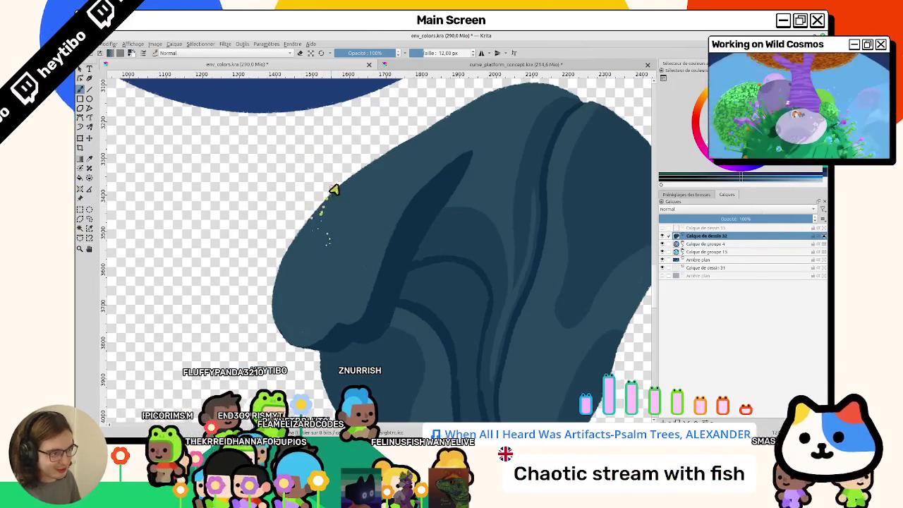
# Test light spray strokes across the rock's edge, then erase the trial marks
pyautogui.moveTo(335, 191)
pyautogui.mouseDown()
pyautogui.moveTo(311, 231)
pyautogui.moveTo(330, 247)
pyautogui.mouseUp()
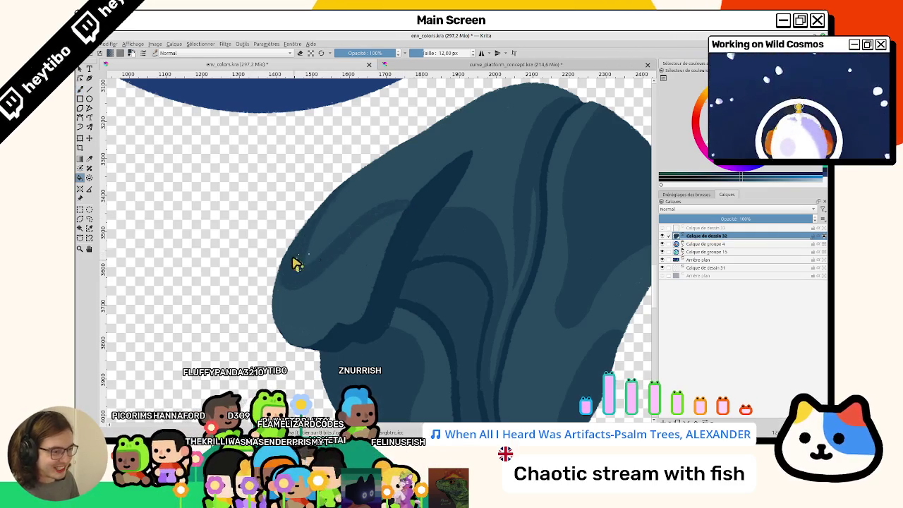
pyautogui.moveTo(296, 271); pyautogui.dragTo(368, 240)
pyautogui.press('e')
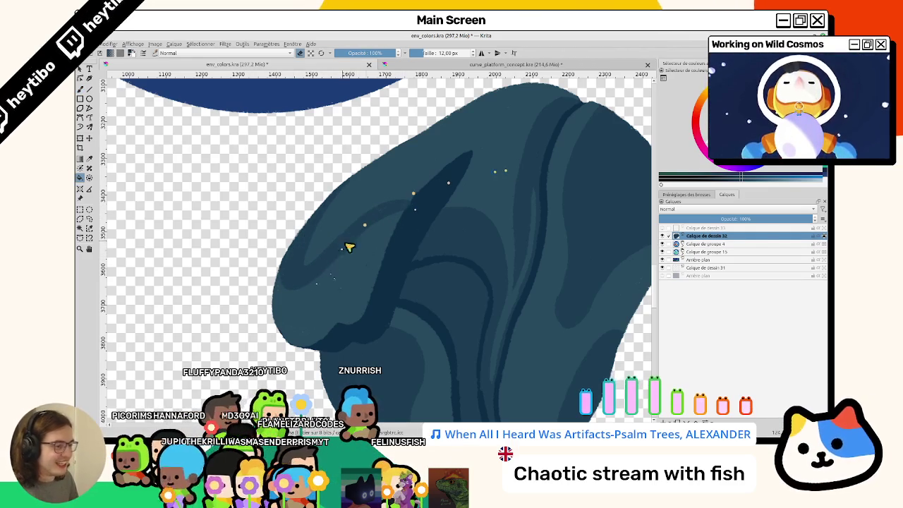
pyautogui.moveTo(338, 266); pyautogui.dragTo(368, 242)
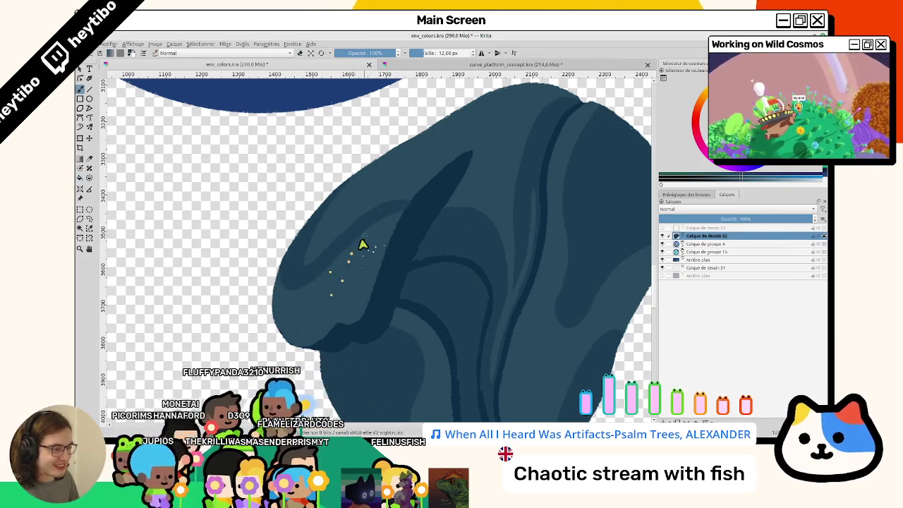
# Rotate the view to about -35° and scroll-zoom out to see the whole rock
pyautogui.scroll(-5, 341, 267)
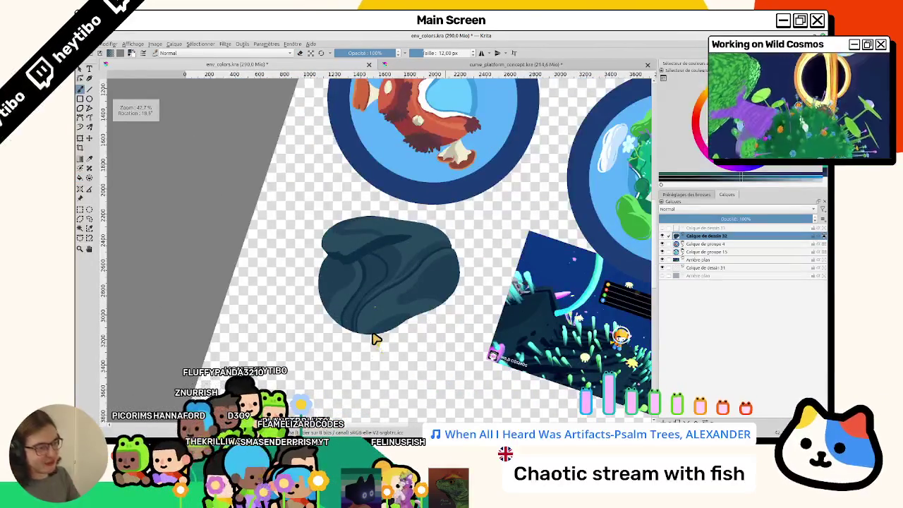
pyautogui.scroll(-2, 376, 340)
pyautogui.scroll(2, 376, 339)
pyautogui.scroll(4, 343, 171)
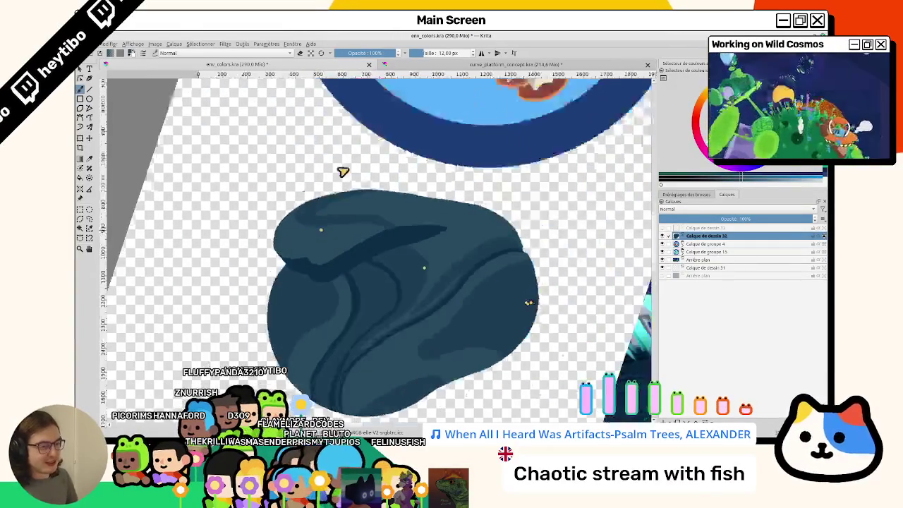
pyautogui.scroll(3, 339, 202)
pyautogui.scroll(2, 323, 293)
pyautogui.scroll(-2, 323, 293)
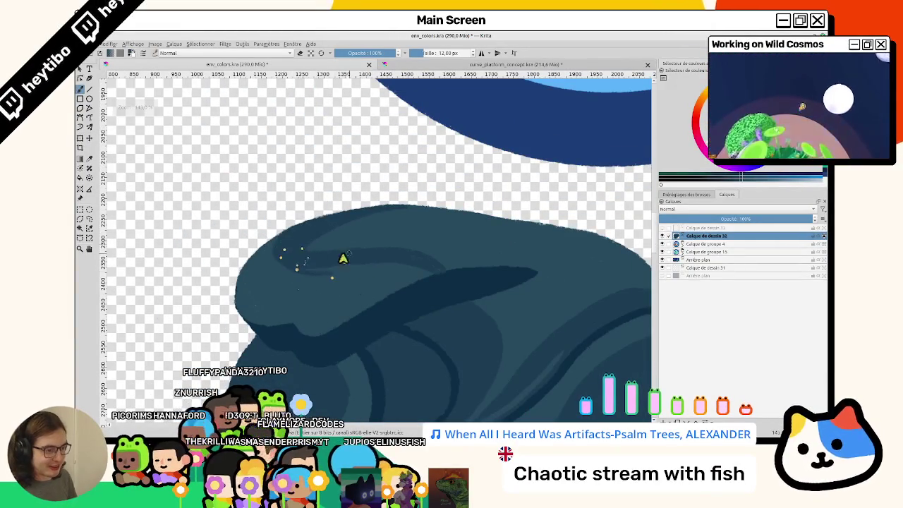
pyautogui.moveTo(374, 273)
pyautogui.mouseDown()
pyautogui.moveTo(383, 269)
pyautogui.moveTo(419, 294)
pyautogui.moveTo(360, 308)
pyautogui.mouseUp()
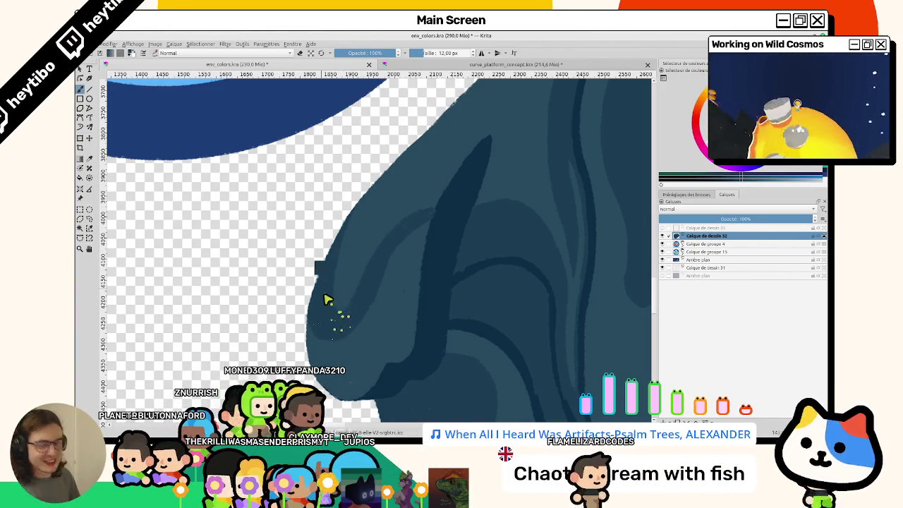
pyautogui.keyDown('ctrl'); pyautogui.scroll(1, 326, 298); pyautogui.keyUp('ctrl')
pyautogui.scroll(-1, 327, 298)
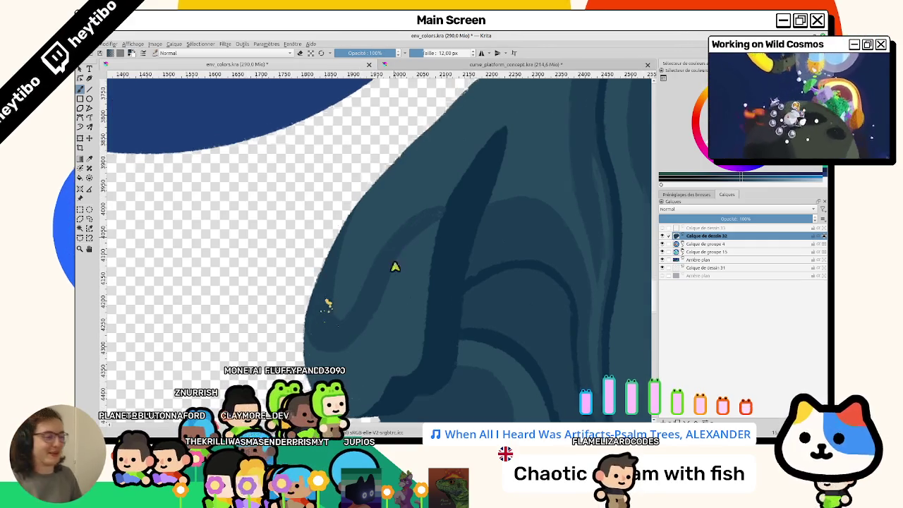
pyautogui.scroll(-2, 395, 264)
pyautogui.scroll(-2, 395, 212)
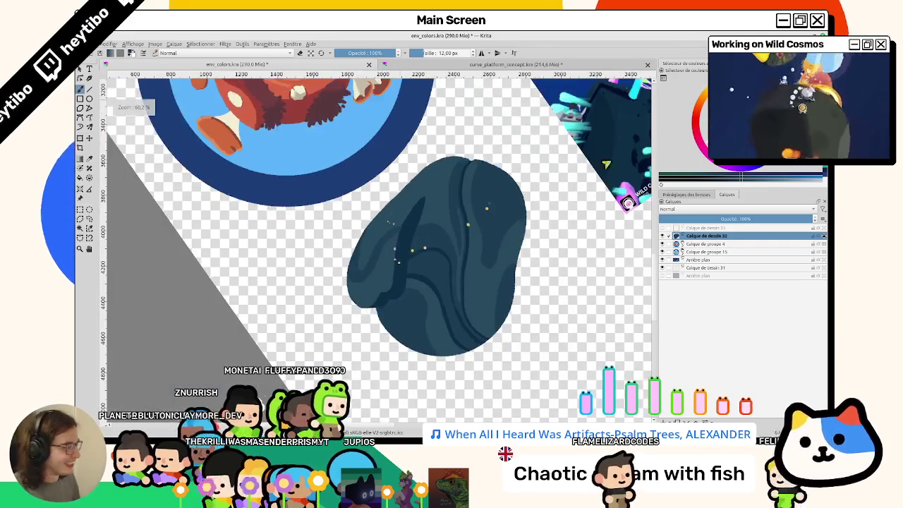
# On the grass tufts layer, select the green tuft atop the rock and nudge it upward
pyautogui.click(664, 229)
pyautogui.scroll(1, 374, 229)
pyautogui.scroll(1, 374, 229)
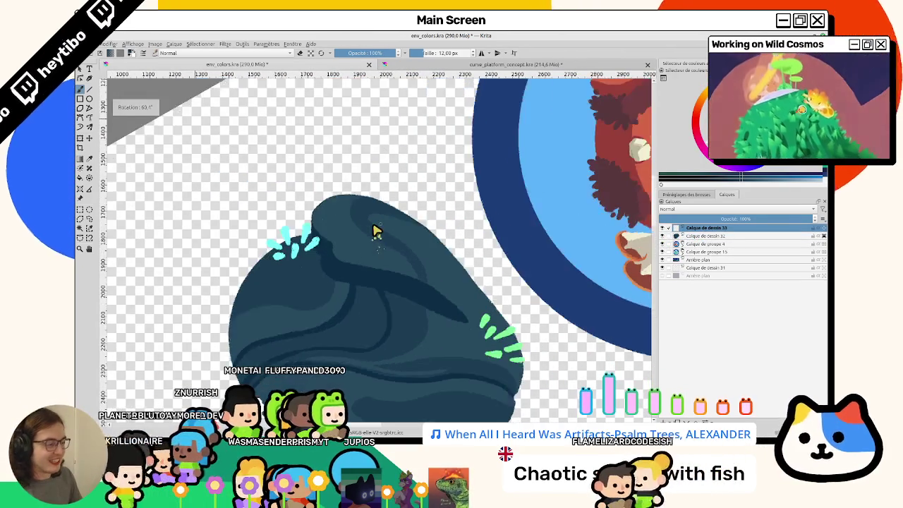
pyautogui.press('5')
pyautogui.scroll(1, 376, 233)
pyautogui.click(83, 209)
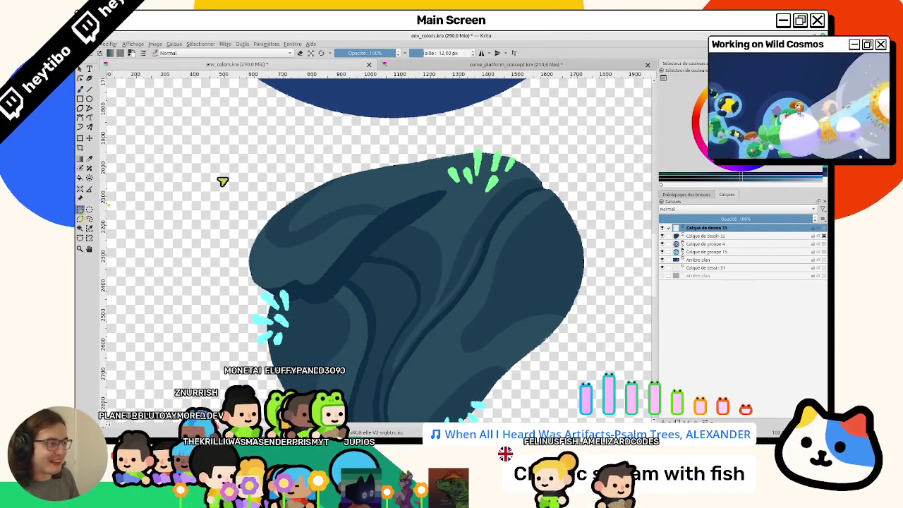
pyautogui.moveTo(400, 123); pyautogui.dragTo(518, 227)
pyautogui.press('t')
pyautogui.moveTo(410, 174); pyautogui.dragTo(410, 162)
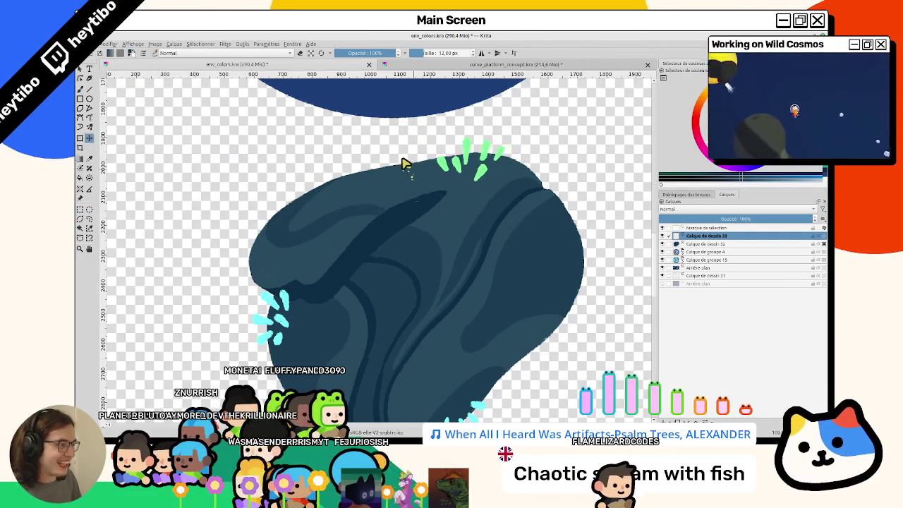
# Select the cyan tuft on the rock's left and rotate it to a new angle
pyautogui.moveTo(405, 169); pyautogui.dragTo(354, 197)
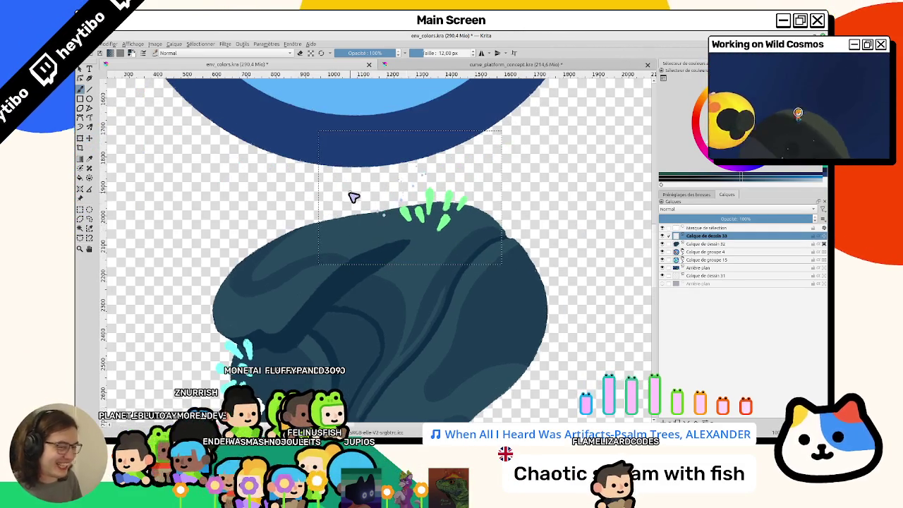
pyautogui.click(79, 210)
pyautogui.moveTo(132, 211); pyautogui.dragTo(112, 78)
pyautogui.moveTo(254, 275); pyautogui.dragTo(182, 171)
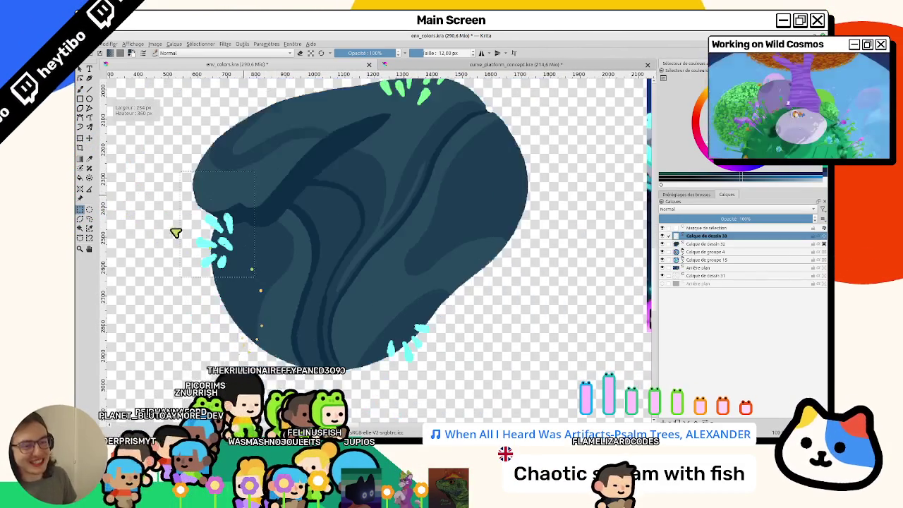
pyautogui.hotkey('ctrl', 't')
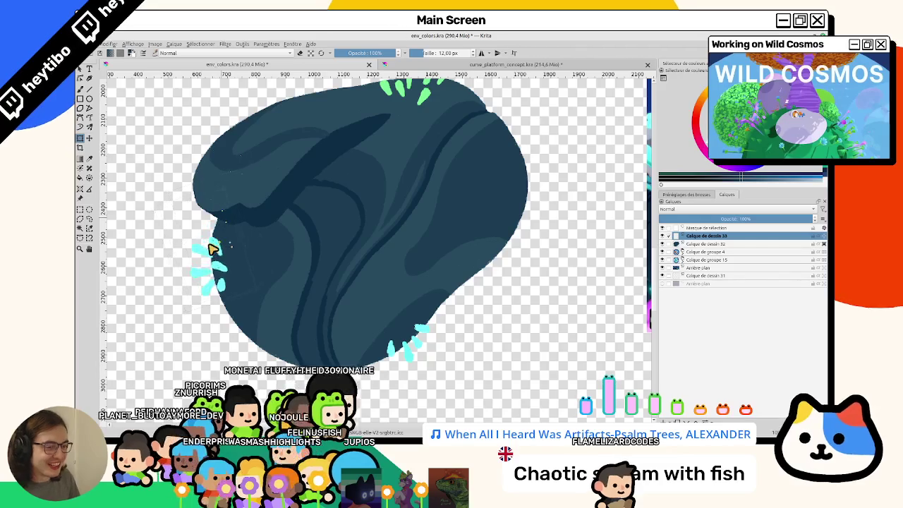
pyautogui.hotkey('ctrl', 't')
pyautogui.press('Return')
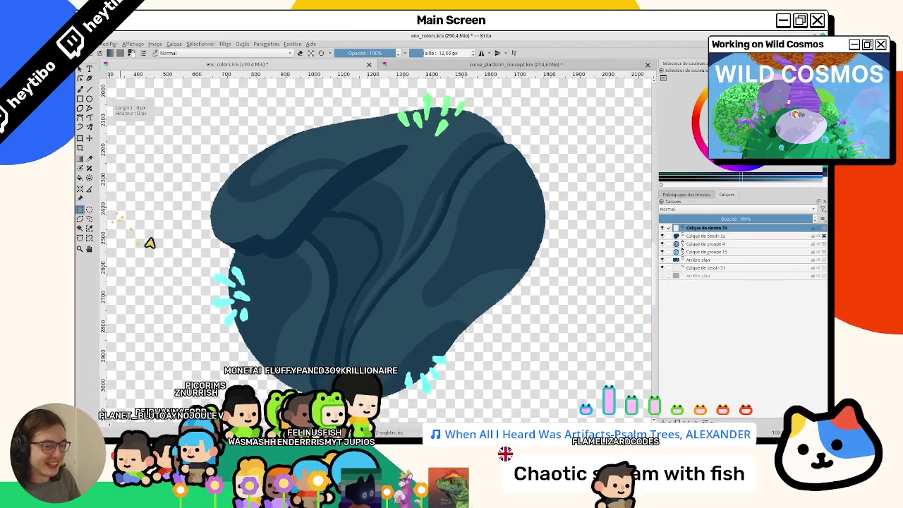
pyautogui.scroll(-3, 367, 246)
pyautogui.scroll(-3, 367, 246)
pyautogui.scroll(2, 419, 262)
pyautogui.scroll(1, 419, 262)
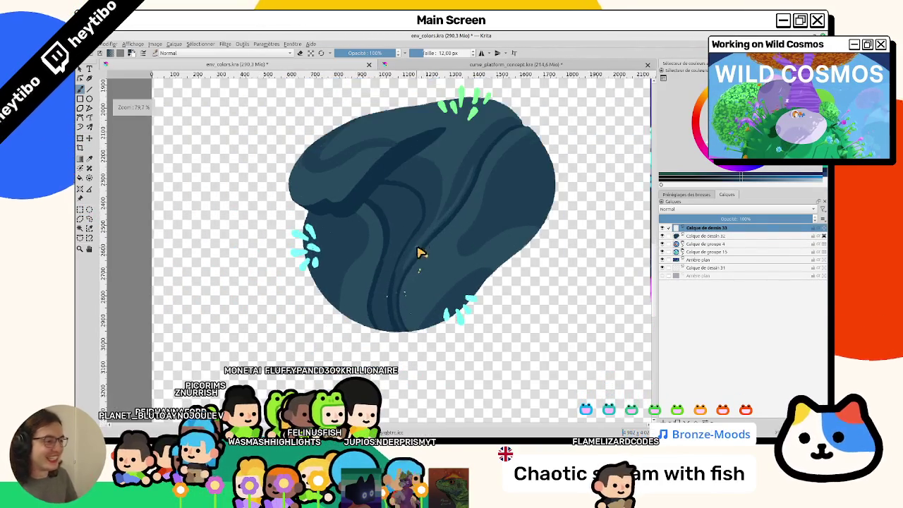
pyautogui.scroll(2, 373, 233)
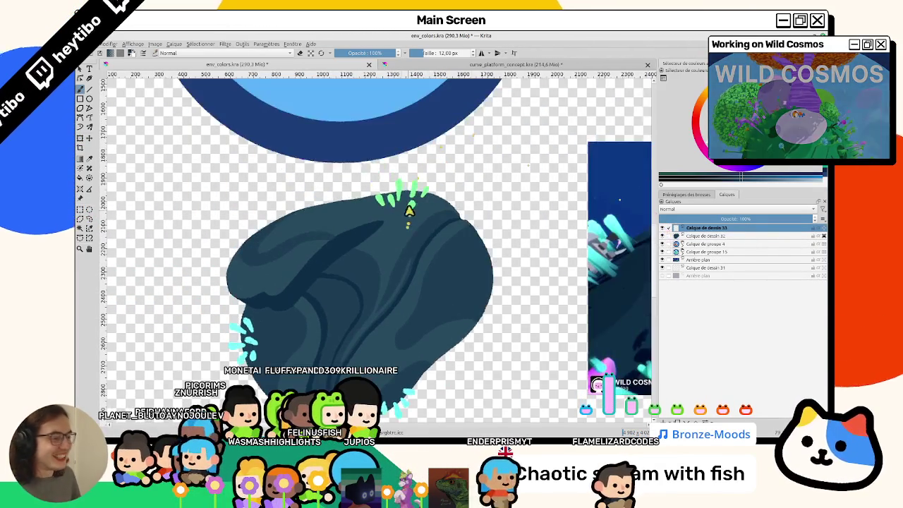
pyautogui.hscroll(3, 374, 232)
pyautogui.hscroll(3, 374, 233)
pyautogui.hscroll(3, 404, 205)
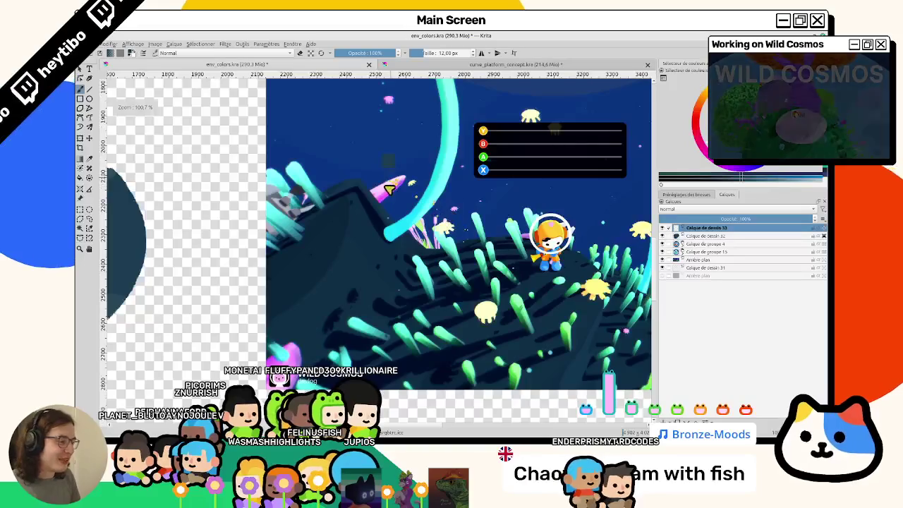
# Outline a magenta oval outlet on the rock's upper-left, redrawing one misplaced stroke
pyautogui.hscroll(3, 404, 205)
pyautogui.scroll(-5, 367, 299)
pyautogui.scroll(5, 397, 214)
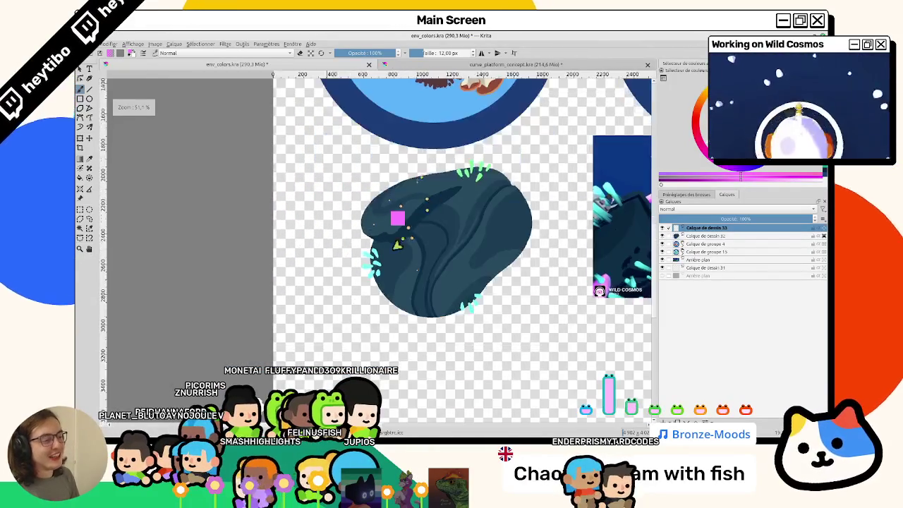
pyautogui.scroll(3, 409, 222)
pyautogui.scroll(3, 422, 204)
pyautogui.moveTo(411, 216); pyautogui.dragTo(452, 171)
pyautogui.hotkey('ctrl', 'z')
pyautogui.hotkey('ctrl', 'z')
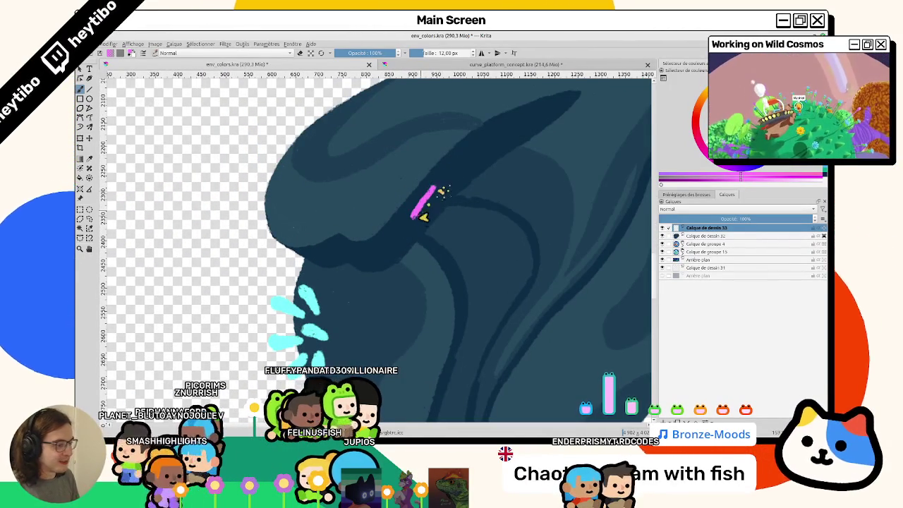
pyautogui.moveTo(414, 218); pyautogui.dragTo(441, 224)
pyautogui.moveTo(436, 187)
pyautogui.mouseDown()
pyautogui.moveTo(453, 205)
pyautogui.moveTo(418, 226)
pyautogui.moveTo(438, 193)
pyautogui.moveTo(438, 220)
pyautogui.mouseUp()
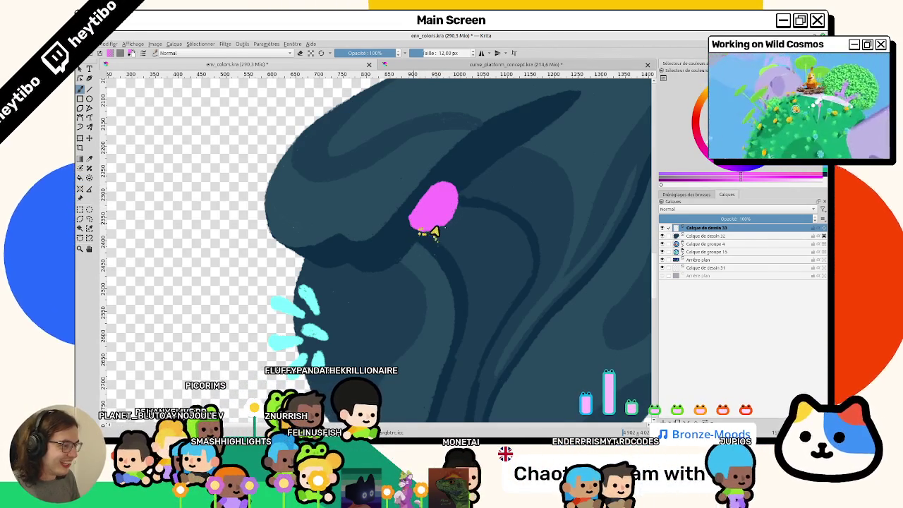
# Rotate the canvas to view the oval, then reset rotation and zoom
pyautogui.moveTo(435, 171); pyautogui.dragTo(317, 336)
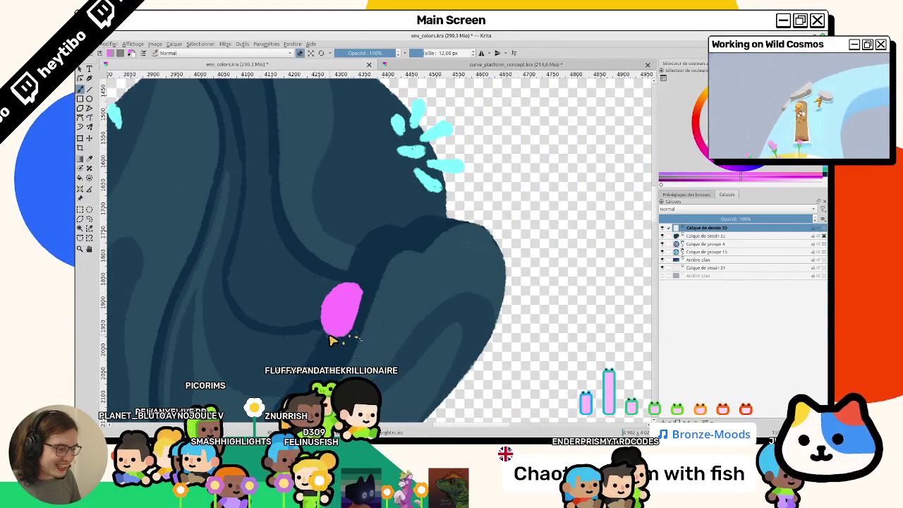
pyautogui.moveTo(355, 318)
pyautogui.mouseDown()
pyautogui.moveTo(489, 262)
pyautogui.moveTo(302, 214)
pyautogui.mouseUp()
pyautogui.press('0')
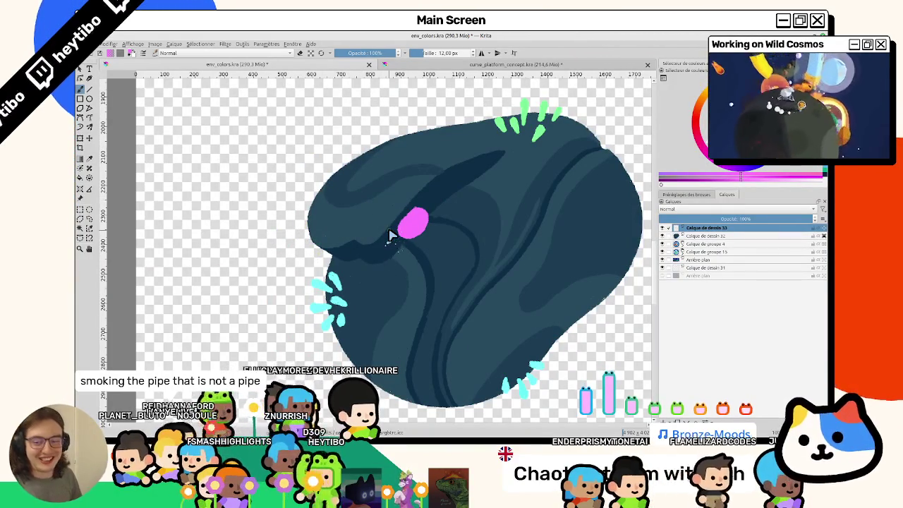
pyautogui.scroll(3, 391, 237)
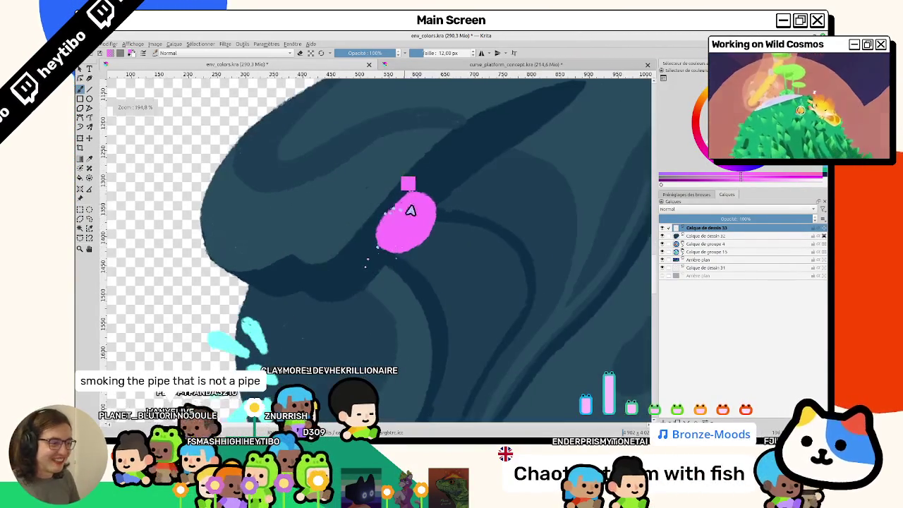
pyautogui.scroll(-4, 407, 194)
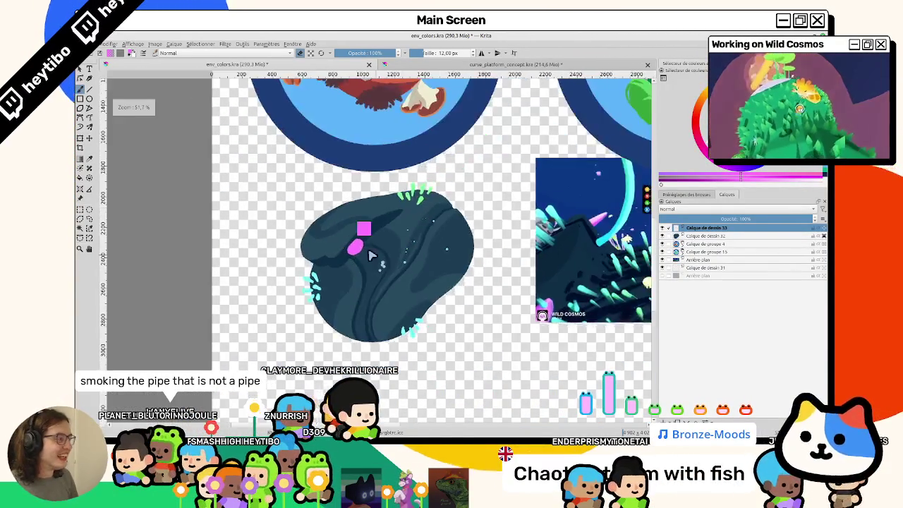
pyautogui.scroll(3, 342, 230)
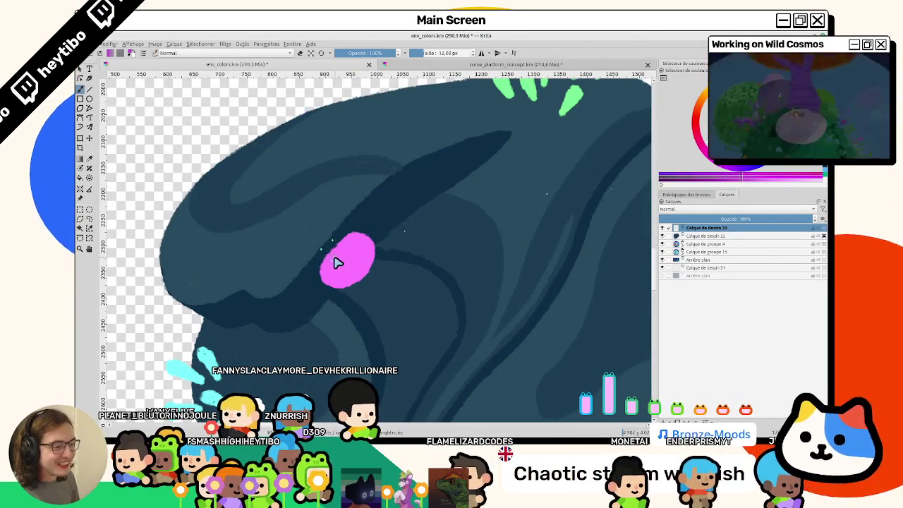
# Paint a darker magenta ring and a lighter pink patch inside the outlet
pyautogui.moveTo(339, 266)
pyautogui.mouseDown()
pyautogui.moveTo(349, 261)
pyautogui.moveTo(328, 278)
pyautogui.mouseUp()
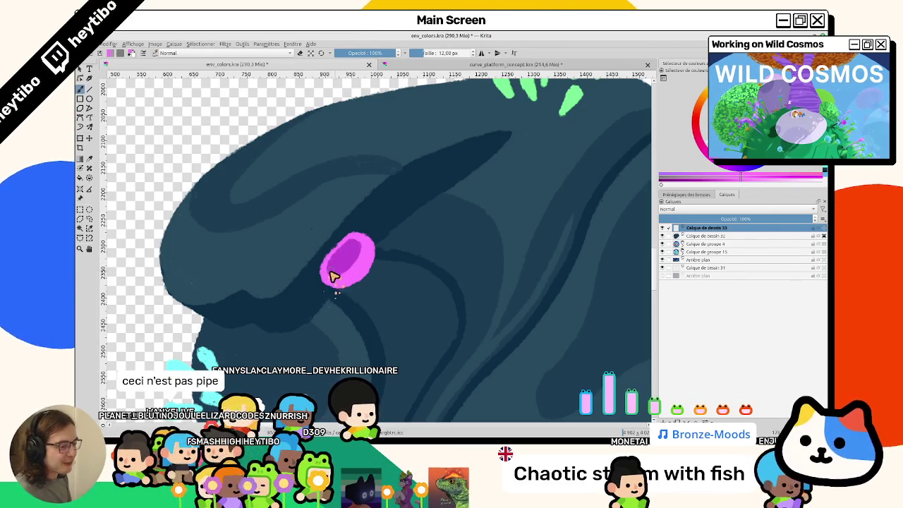
pyautogui.moveTo(332, 262); pyautogui.dragTo(358, 250)
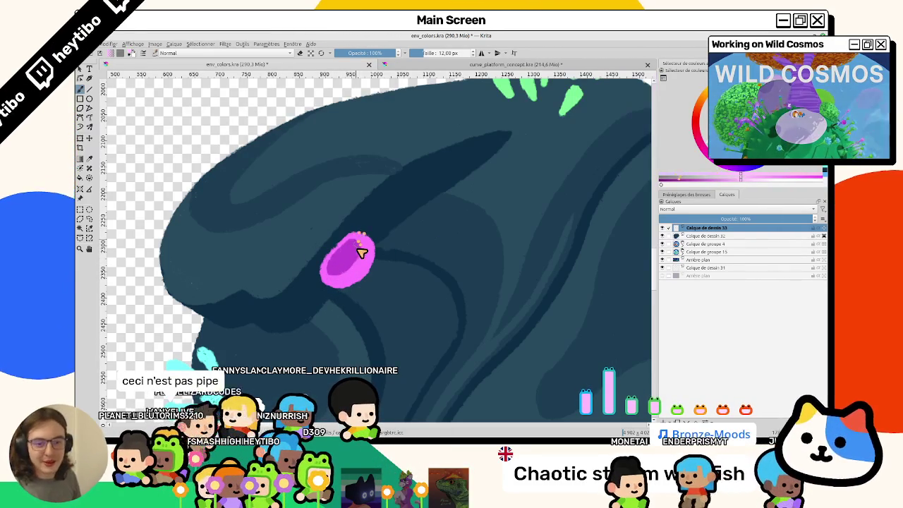
pyautogui.hotkey('ctrl', 'z')
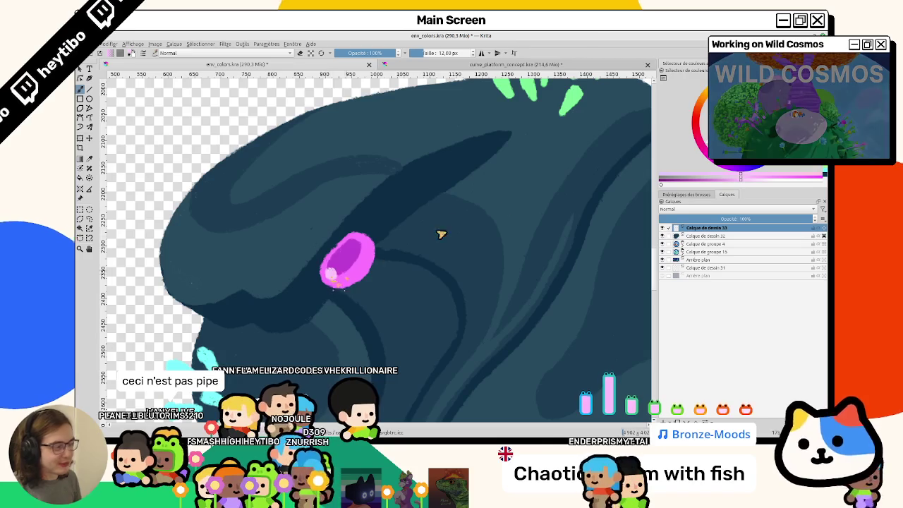
pyautogui.hotkey('ctrl', 'shift', 'z')
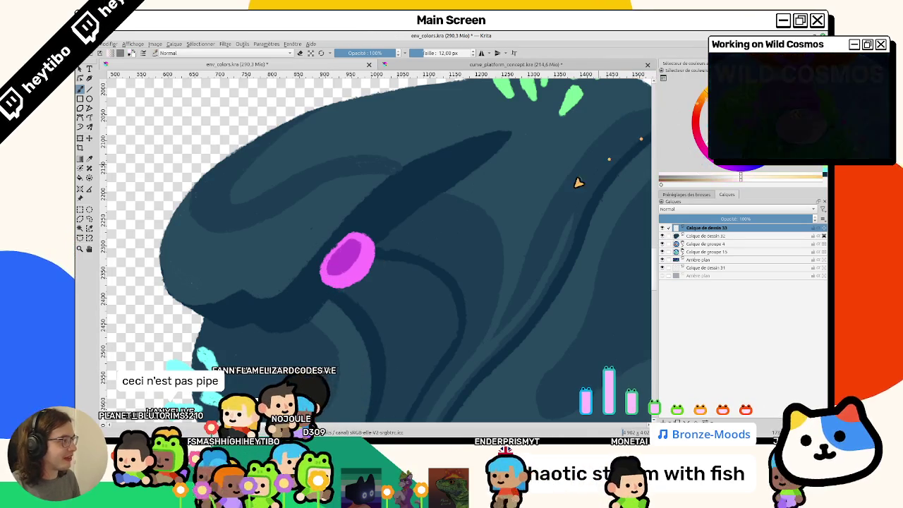
pyautogui.keyDown('ctrl'); pyautogui.click(336, 278); pyautogui.keyUp('ctrl')
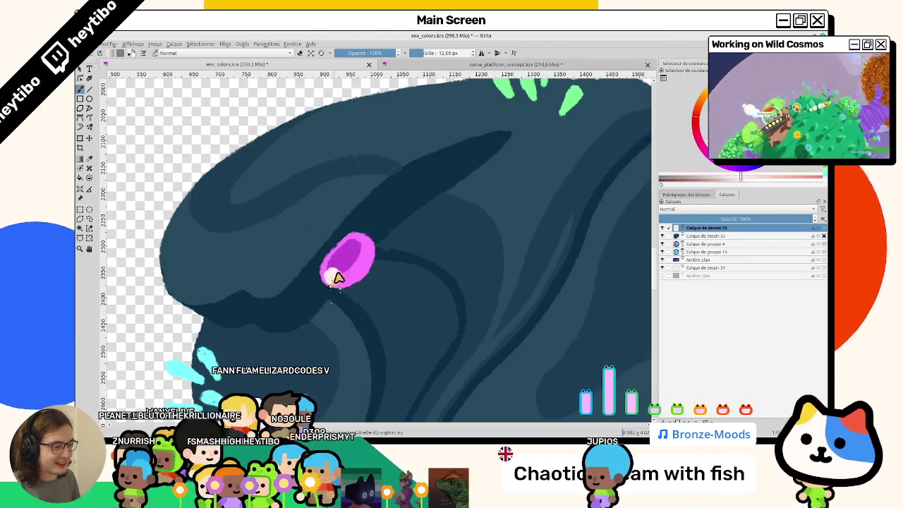
pyautogui.click(336, 277)
# Add a white highlight in the pipe, then paint sampled pink over part of it
pyautogui.moveTo(336, 278); pyautogui.dragTo(499, 247)
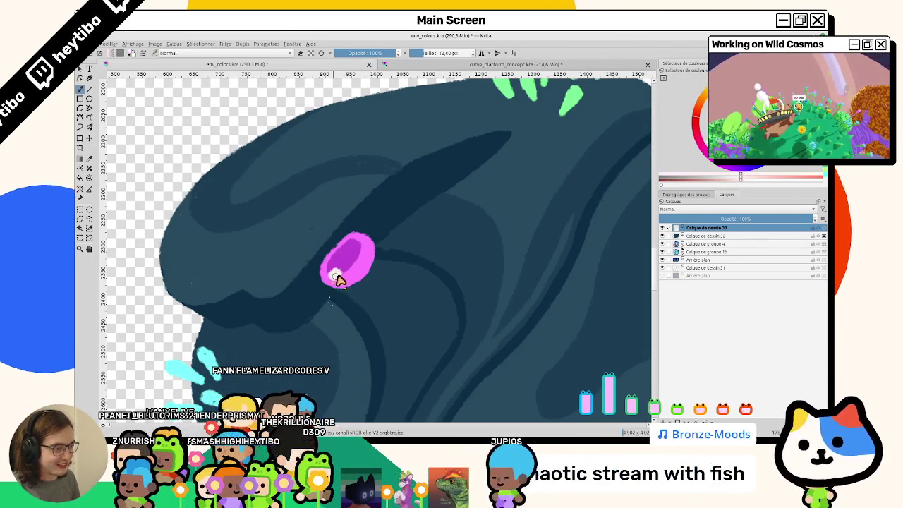
pyautogui.hotkey('ctrl', 'z')
pyautogui.keyDown('ctrl'); pyautogui.click(363, 272); pyautogui.keyUp('ctrl')
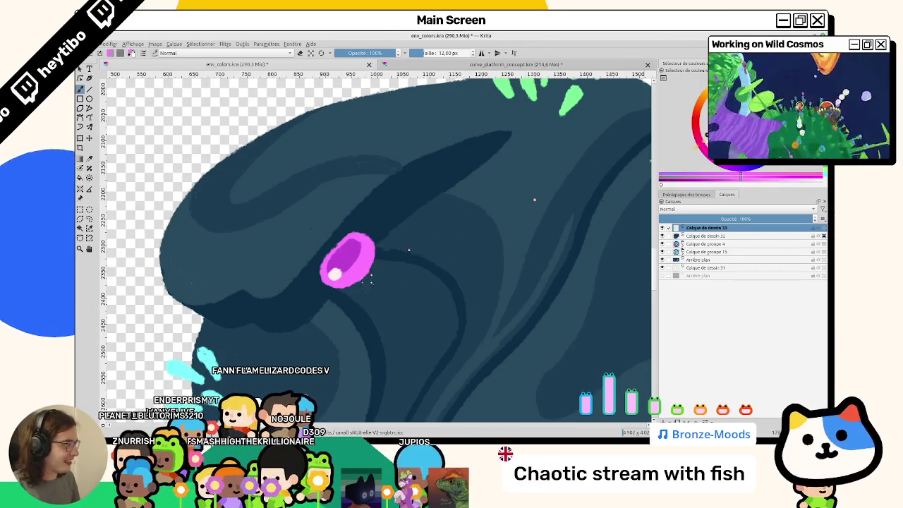
pyautogui.moveTo(336, 275); pyautogui.dragTo(327, 241)
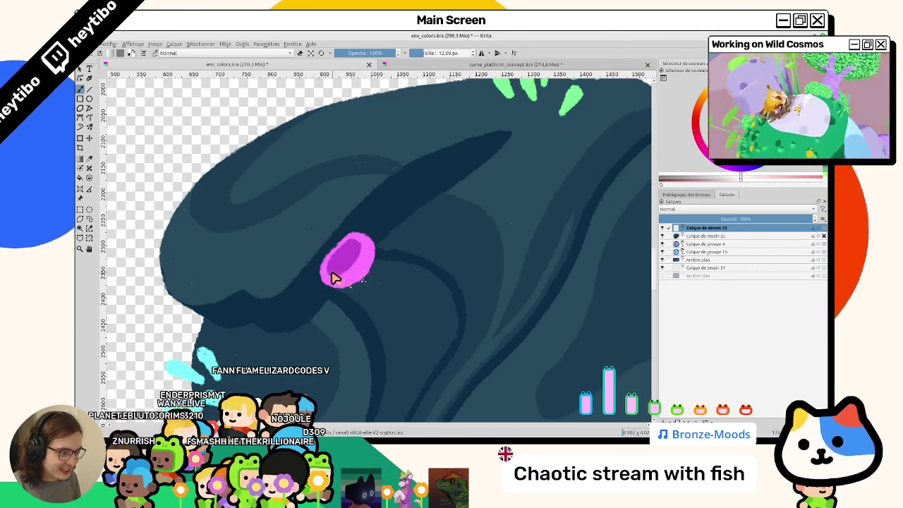
pyautogui.moveTo(342, 285); pyautogui.dragTo(413, 228)
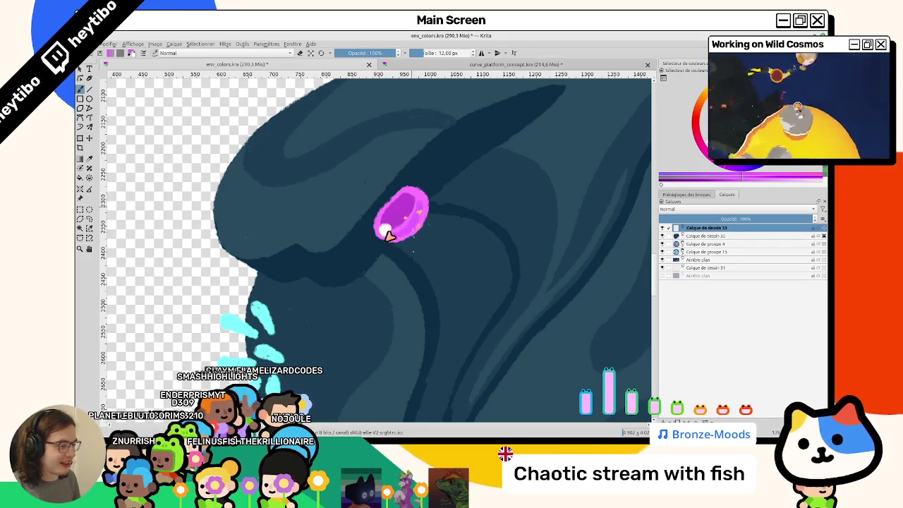
pyautogui.moveTo(387, 235); pyautogui.dragTo(371, 318)
pyautogui.scroll(3, 381, 282)
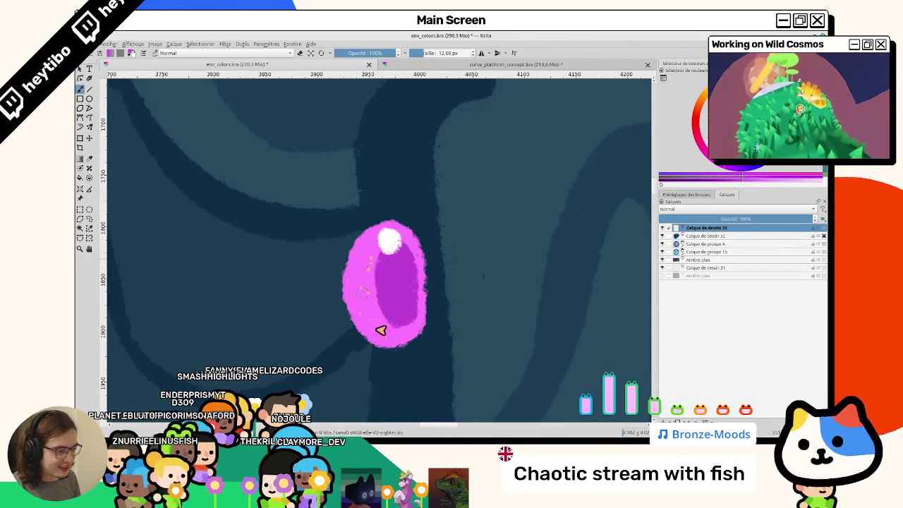
# Reset the view to 100% and group Calque de dessin 32 with a new paint layer
pyautogui.scroll(-5, 381, 325)
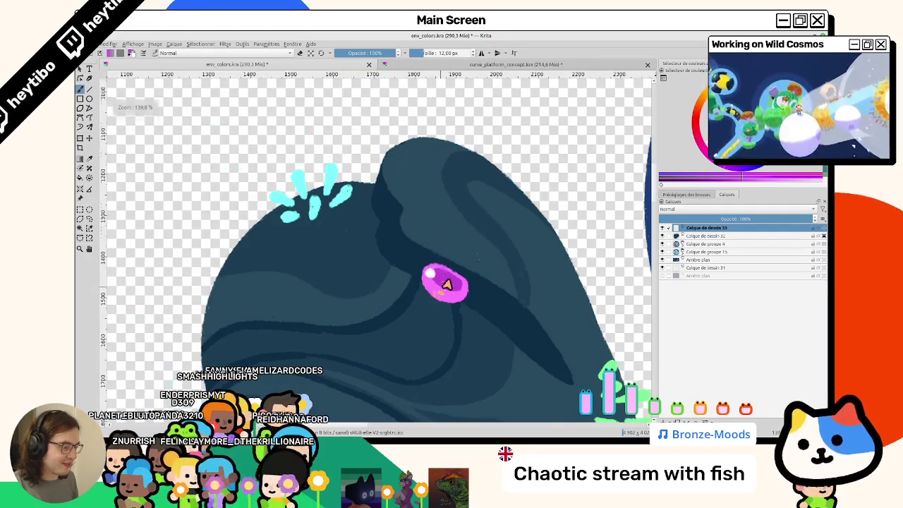
pyautogui.scroll(-4, 446, 283)
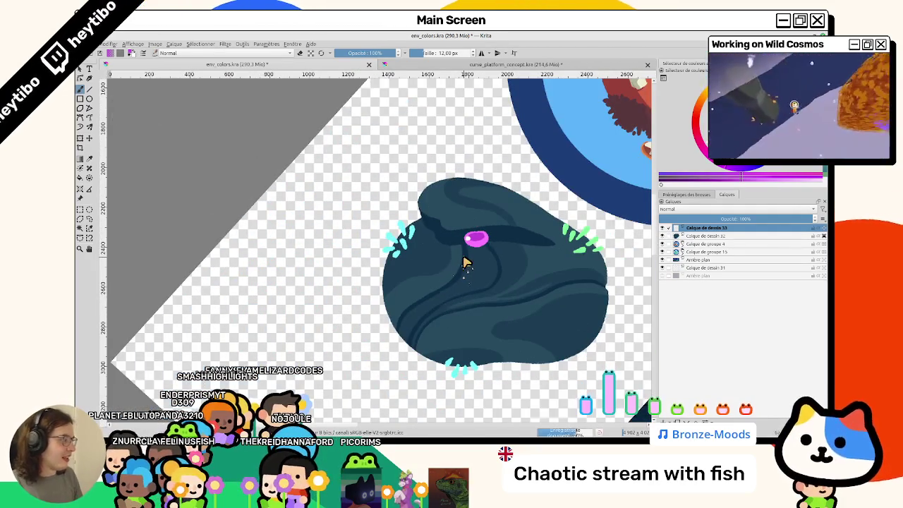
pyautogui.press('6')
pyautogui.press('1')
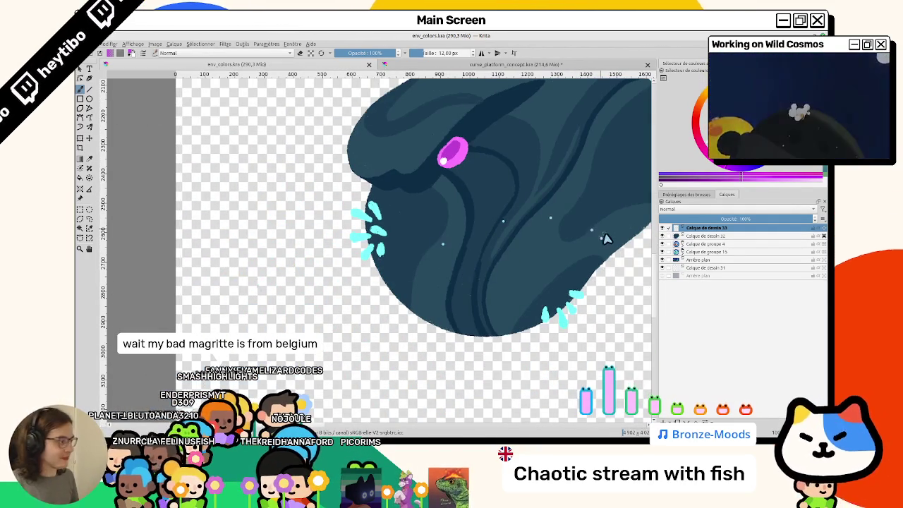
pyautogui.click(698, 237)
pyautogui.hotkey('ctrl', 'shift', 'g')
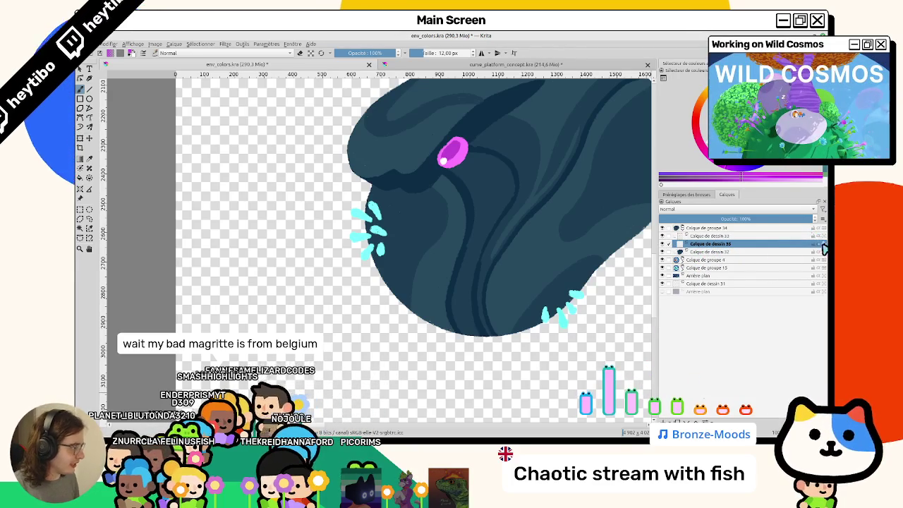
# Draw a thin curved cyan line trailing down from the magenta pipe
pyautogui.press('-')
pyautogui.press('-')
pyautogui.press('-')
pyautogui.moveTo(570, 238); pyautogui.dragTo(382, 320)
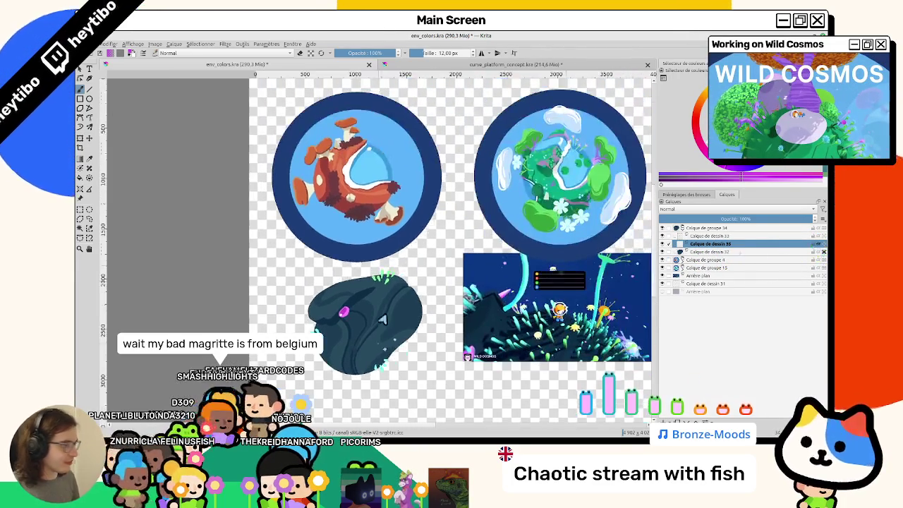
pyautogui.scroll(5, 358, 214)
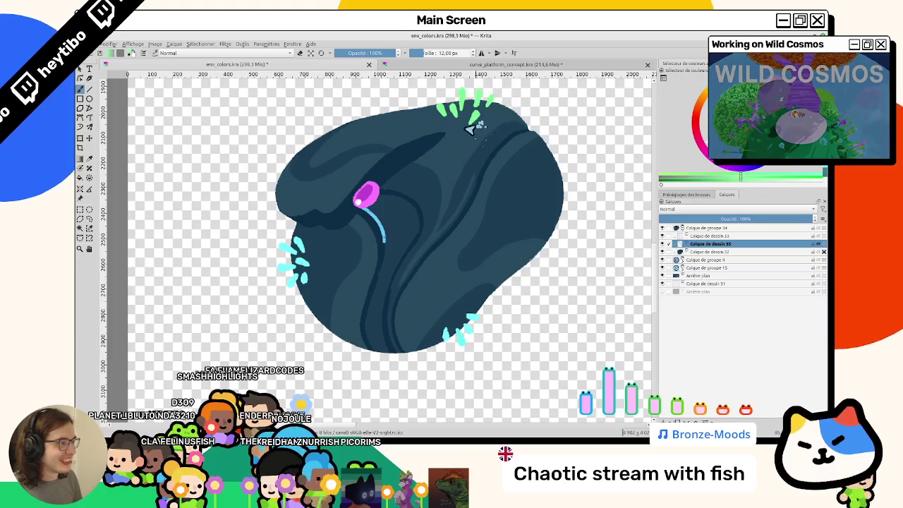
pyautogui.moveTo(367, 211); pyautogui.dragTo(374, 202)
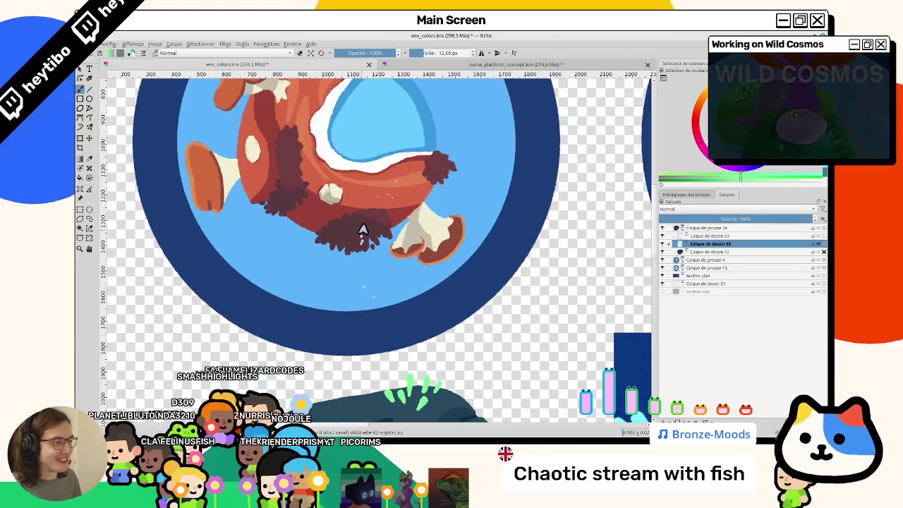
pyautogui.scroll(-3, 372, 180)
pyautogui.scroll(-3, 365, 183)
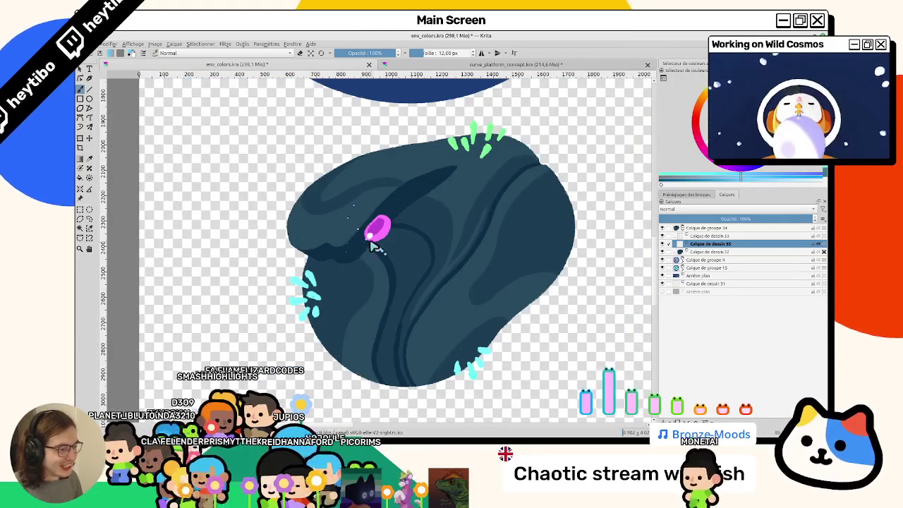
pyautogui.hotkey('ctrl', 'z')
pyautogui.moveTo(379, 237); pyautogui.dragTo(397, 286)
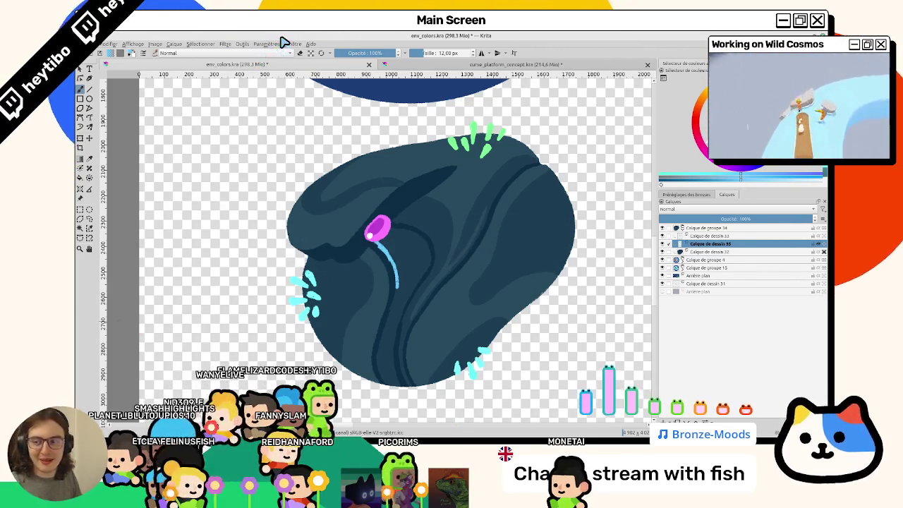
# Extend the blue outline down the rock and fill it with solid light blue
pyautogui.scroll(-2, 362, 252)
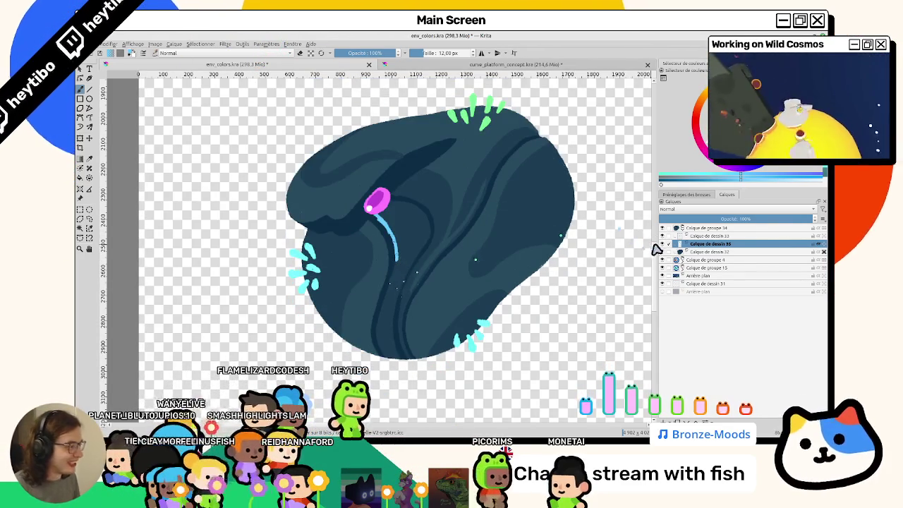
pyautogui.moveTo(398, 261)
pyautogui.mouseDown()
pyautogui.moveTo(385, 326)
pyautogui.moveTo(393, 351)
pyautogui.moveTo(399, 297)
pyautogui.mouseUp()
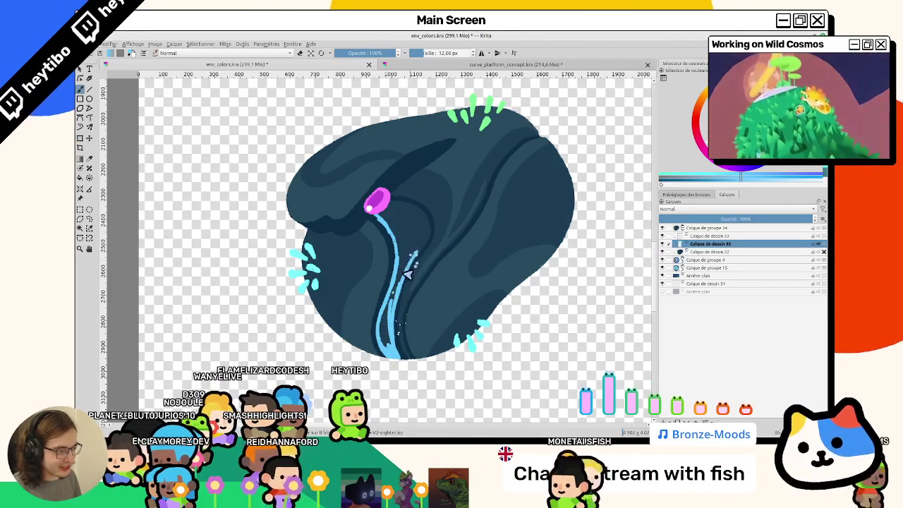
pyautogui.moveTo(423, 255)
pyautogui.mouseDown()
pyautogui.moveTo(332, 249)
pyautogui.moveTo(332, 282)
pyautogui.moveTo(362, 308)
pyautogui.mouseUp()
pyautogui.scroll(3, 327, 247)
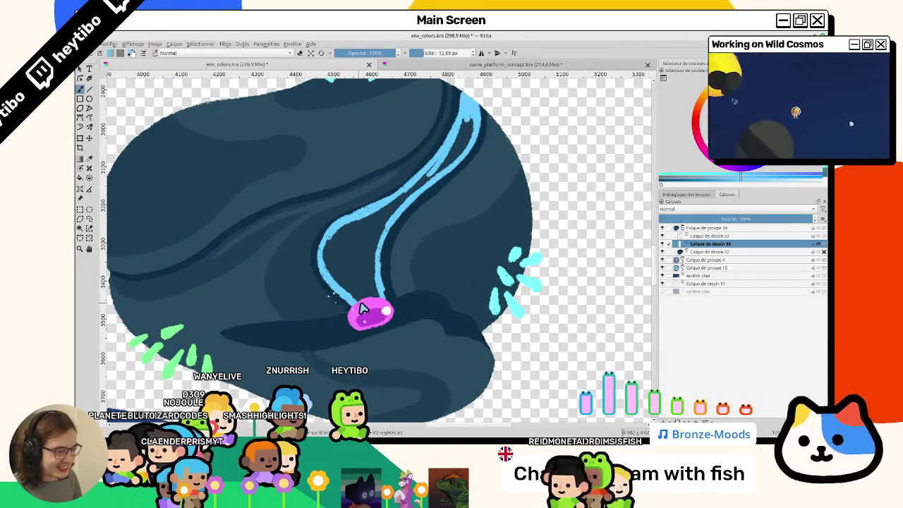
pyautogui.click(360, 273)
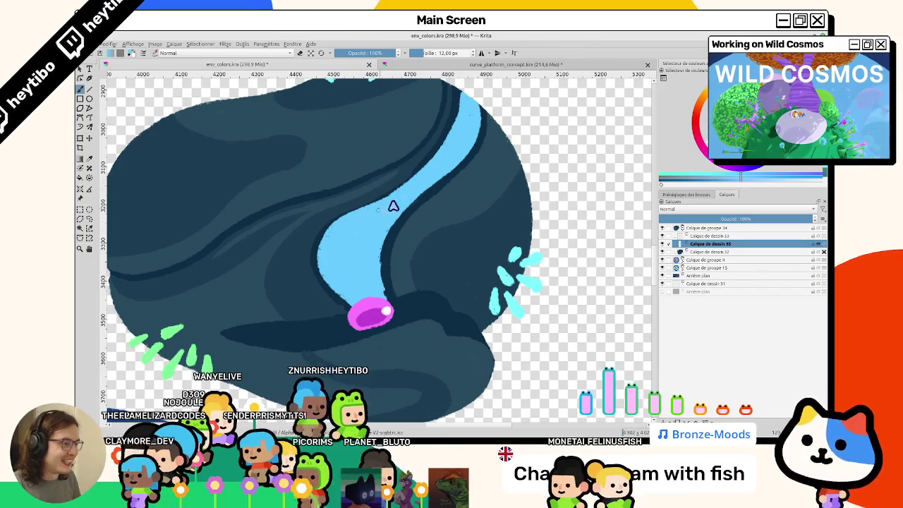
pyautogui.moveTo(374, 202)
pyautogui.mouseDown()
pyautogui.moveTo(429, 200)
pyautogui.moveTo(407, 239)
pyautogui.mouseUp()
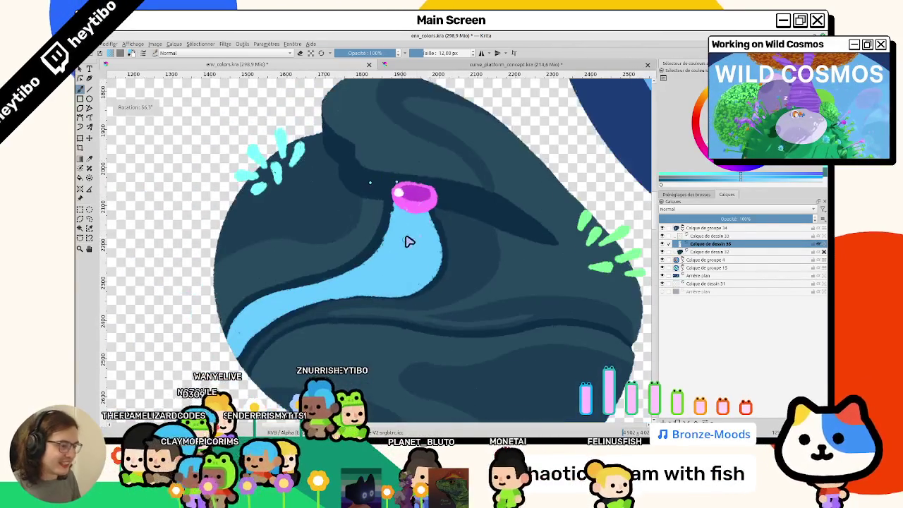
pyautogui.scroll(-3, 373, 274)
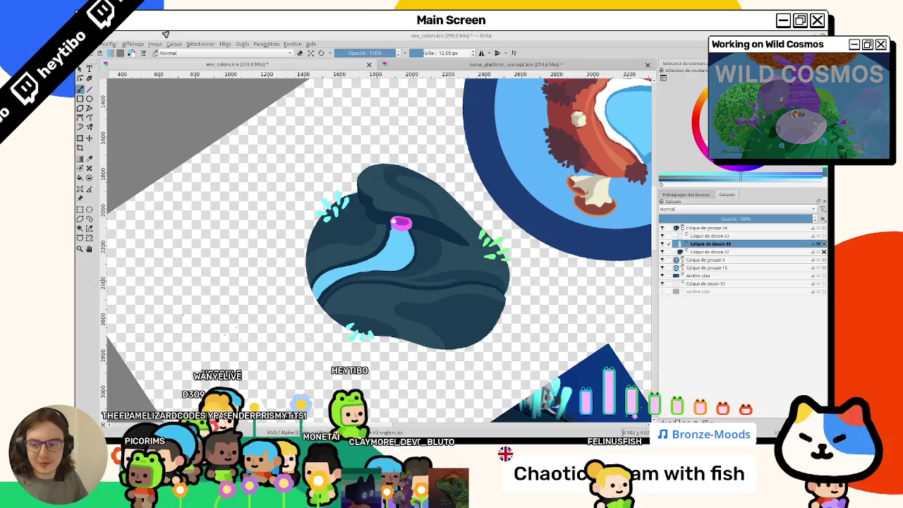
# Enlarge the brush to about 68 px, then pan and zoom in on the rock
pyautogui.moveTo(369, 268); pyautogui.dragTo(442, 256)
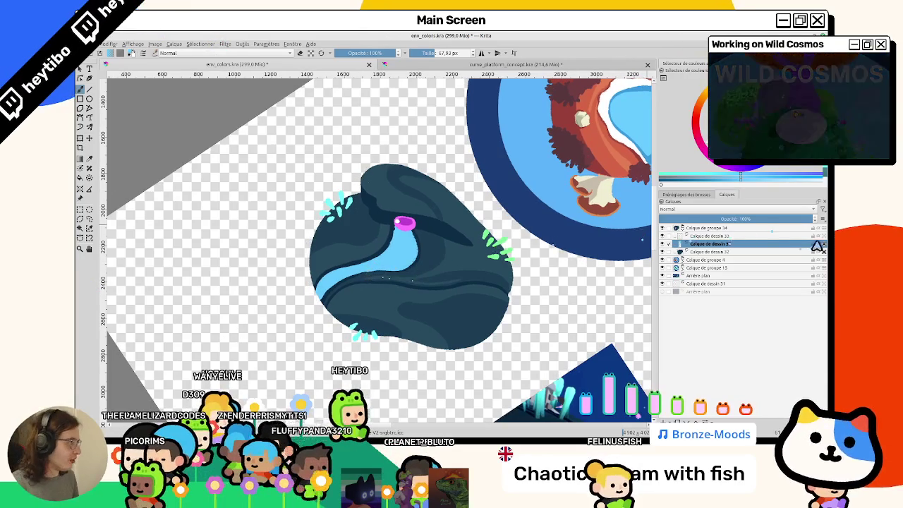
pyautogui.moveTo(508, 166); pyautogui.dragTo(423, 228)
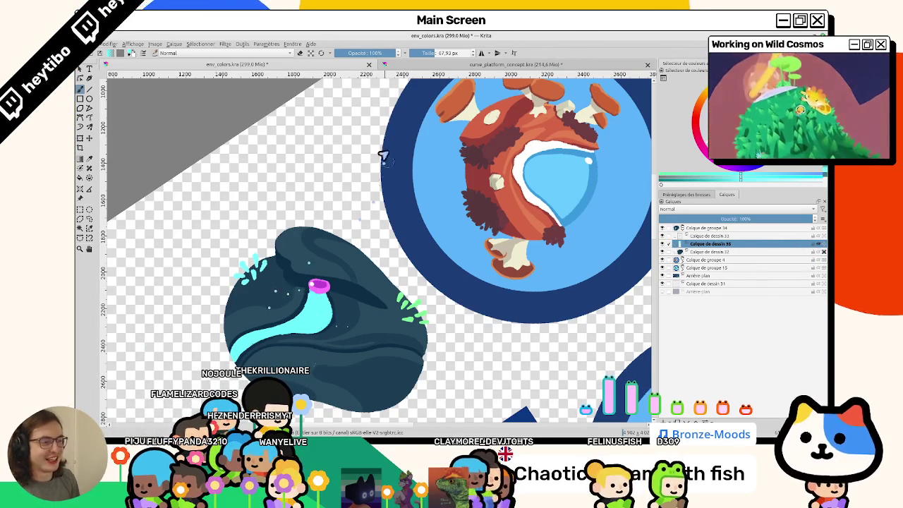
pyautogui.moveTo(460, 247); pyautogui.dragTo(463, 259)
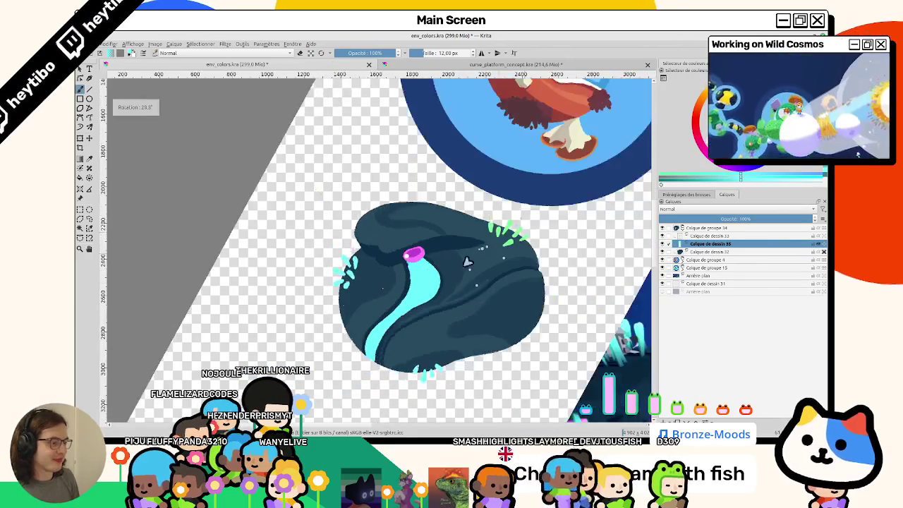
pyautogui.scroll(3, 411, 276)
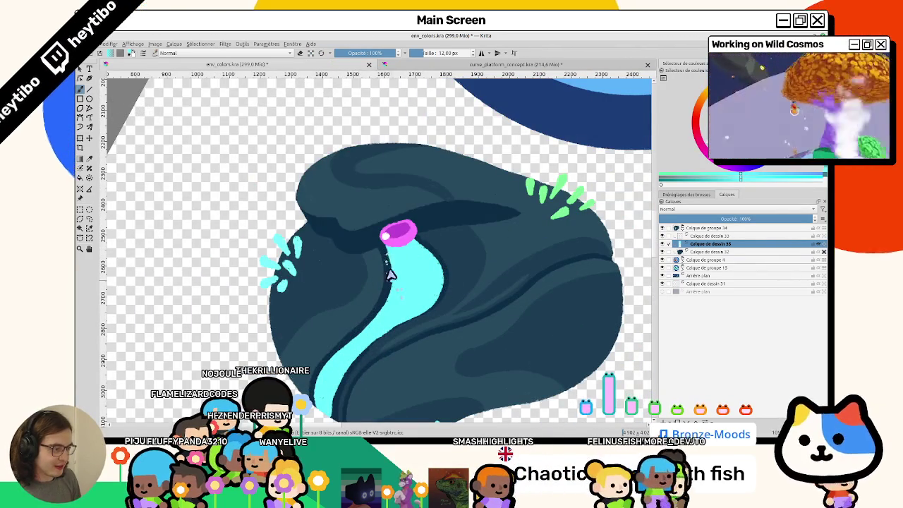